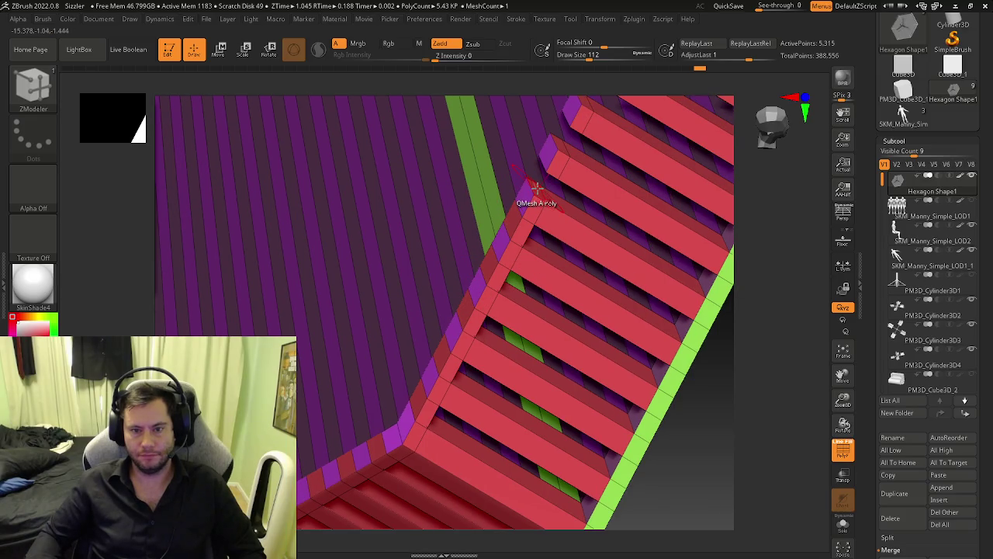
Step: Extend the first slat end faces with QMesh so each meets its neighbouring slat
right_drag(561, 141, 463, 291)
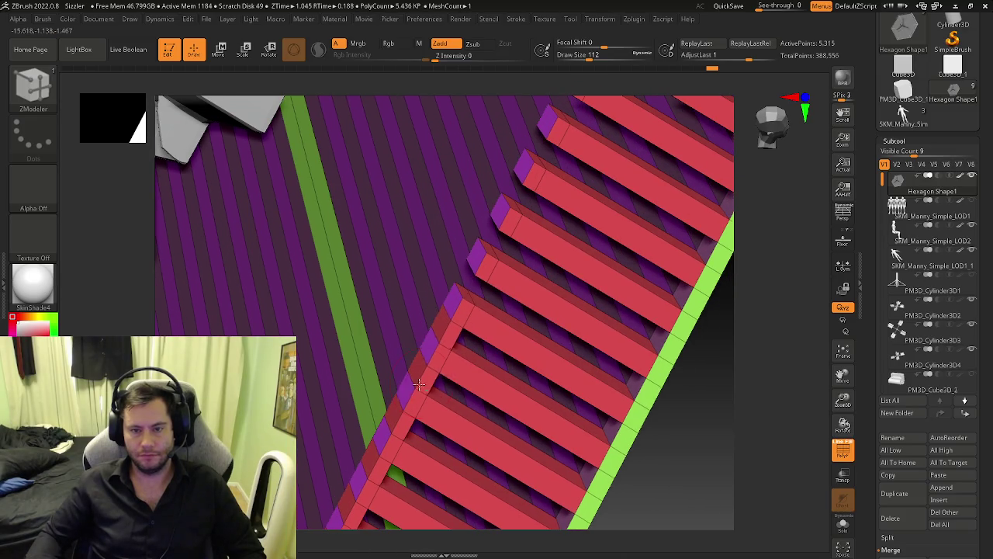
drag(463, 291, 476, 257)
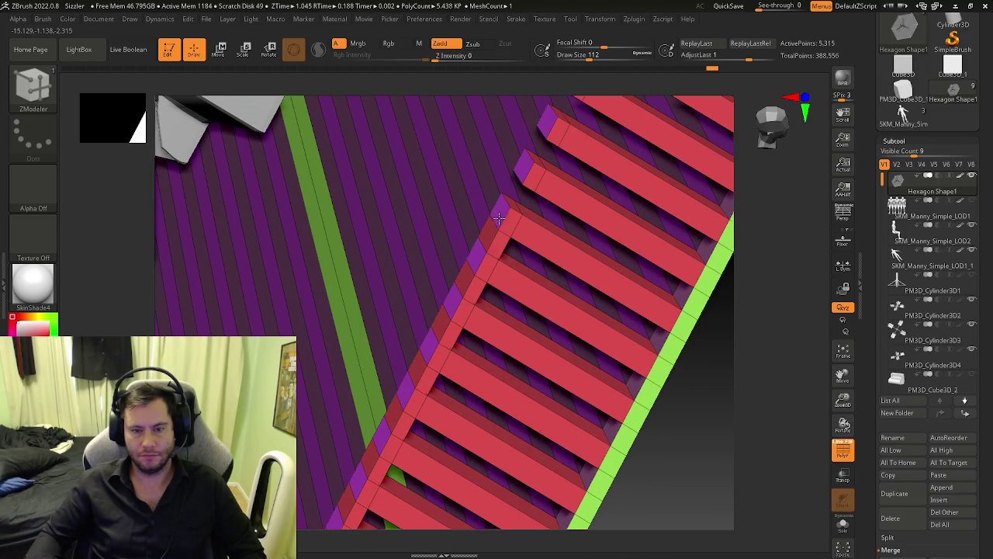
right_drag(528, 177, 446, 304)
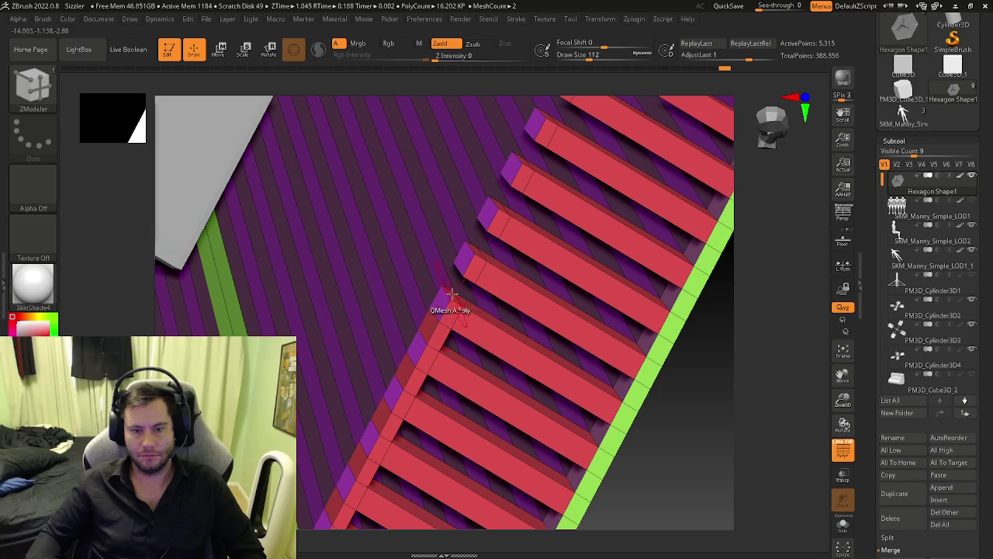
drag(464, 263, 466, 255)
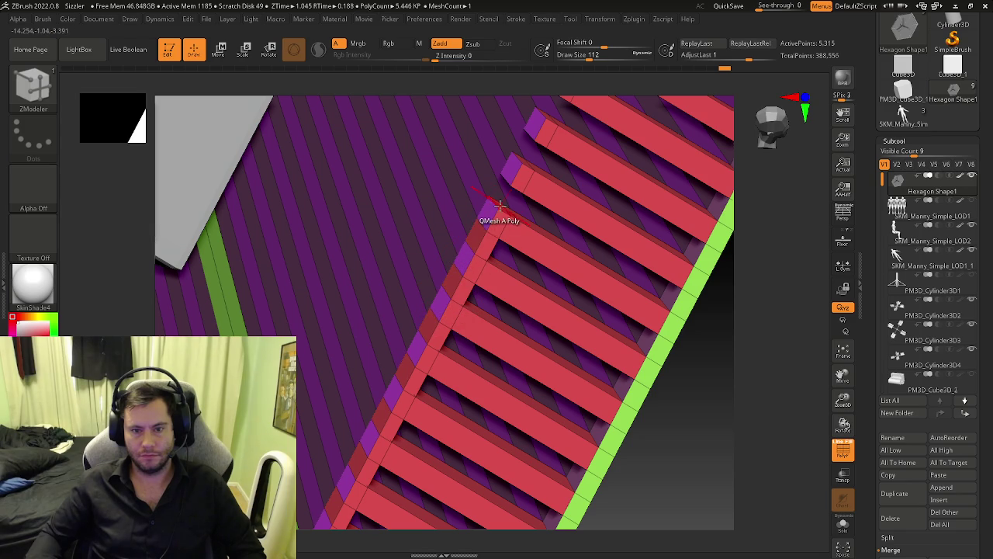
right_drag(519, 169, 454, 293)
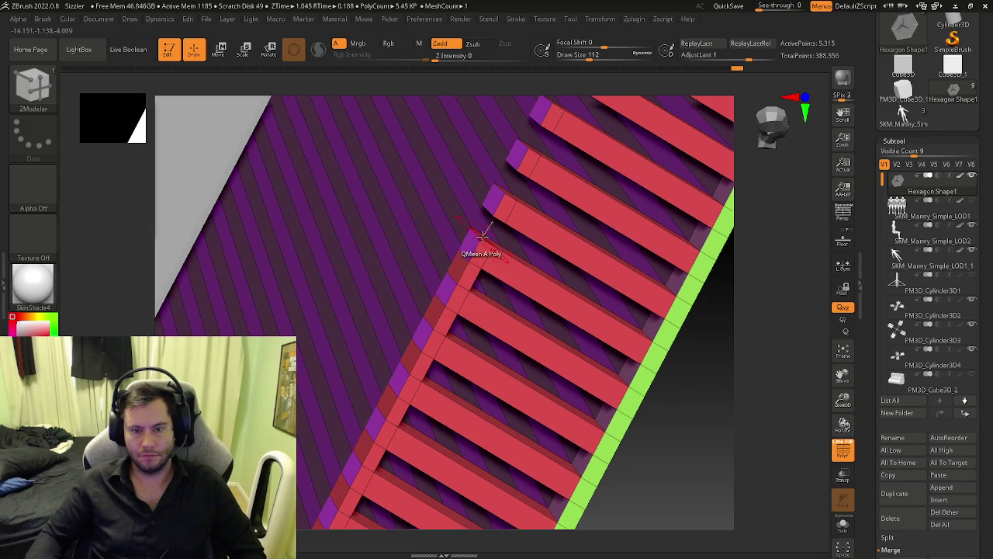
drag(472, 244, 506, 215)
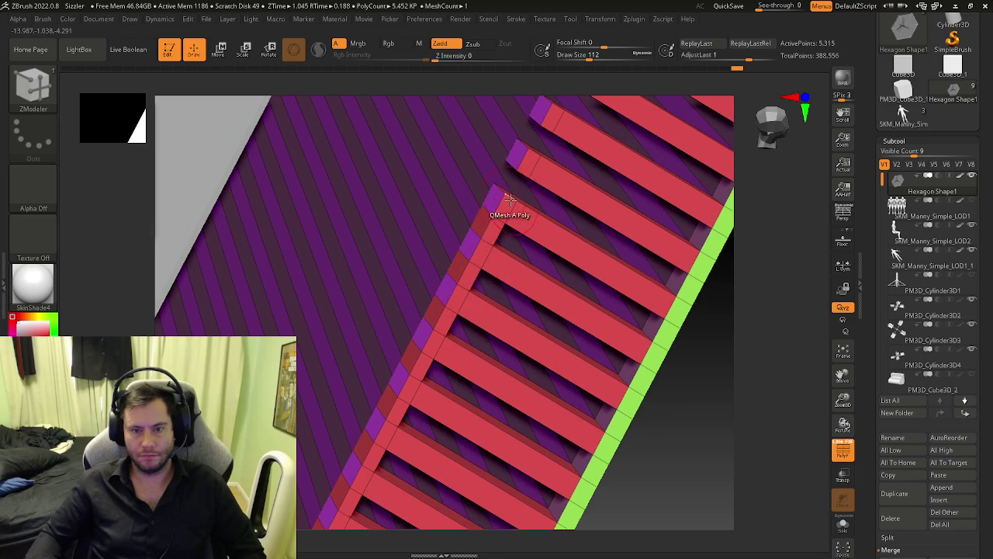
right_drag(506, 215, 455, 333)
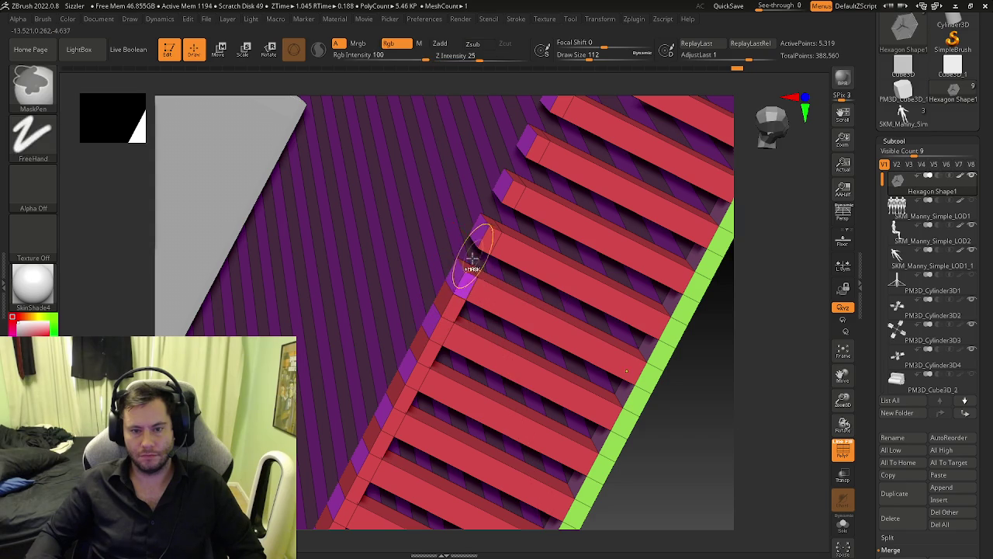
Step: Extend more slat ends further up the railing so they join their neighbours
drag(466, 267, 489, 231)
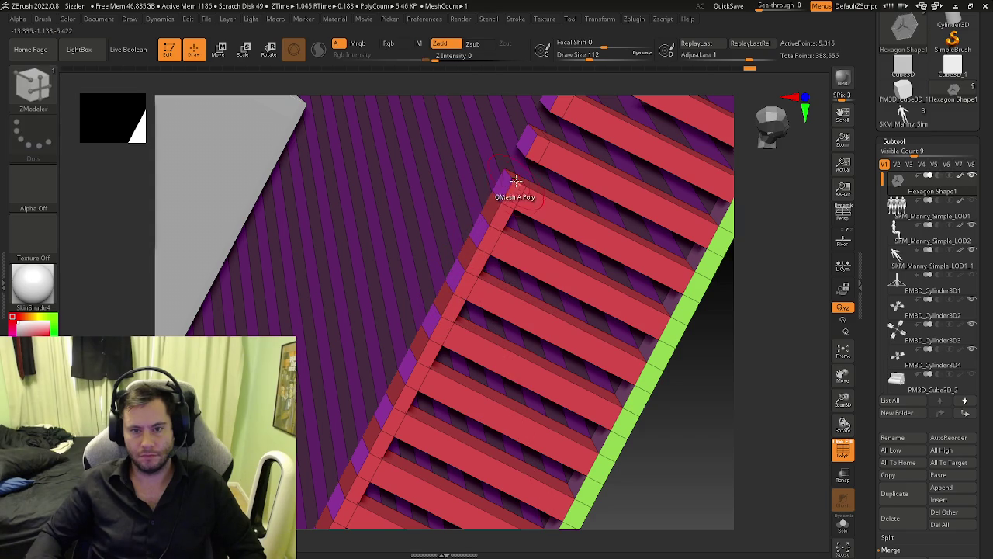
right_drag(528, 165, 424, 271)
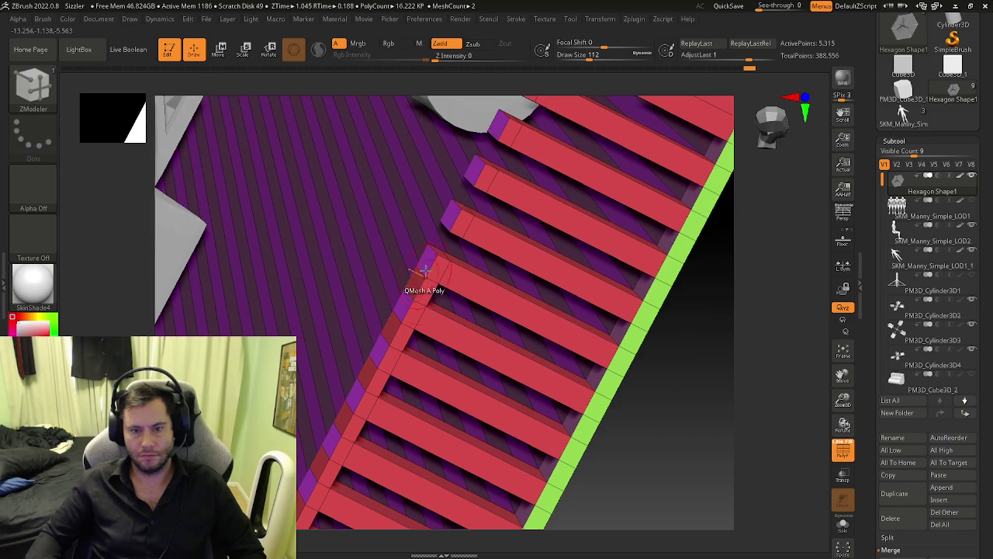
drag(440, 252, 465, 211)
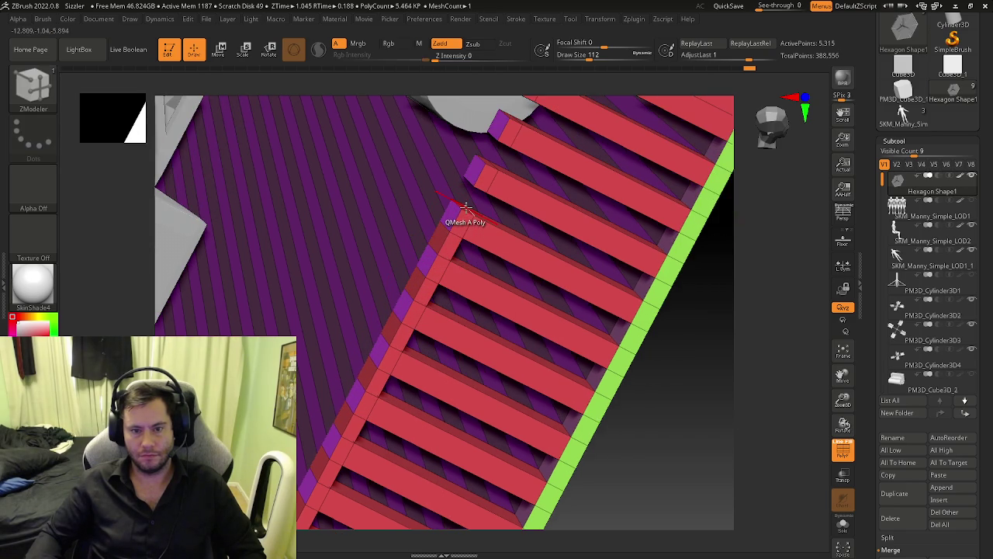
right_drag(459, 215, 407, 342)
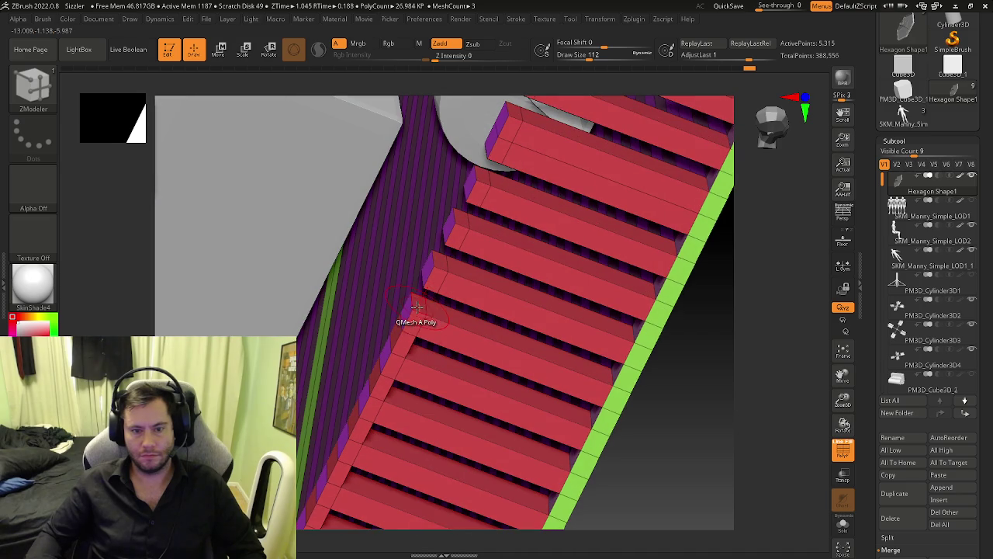
drag(417, 308, 441, 263)
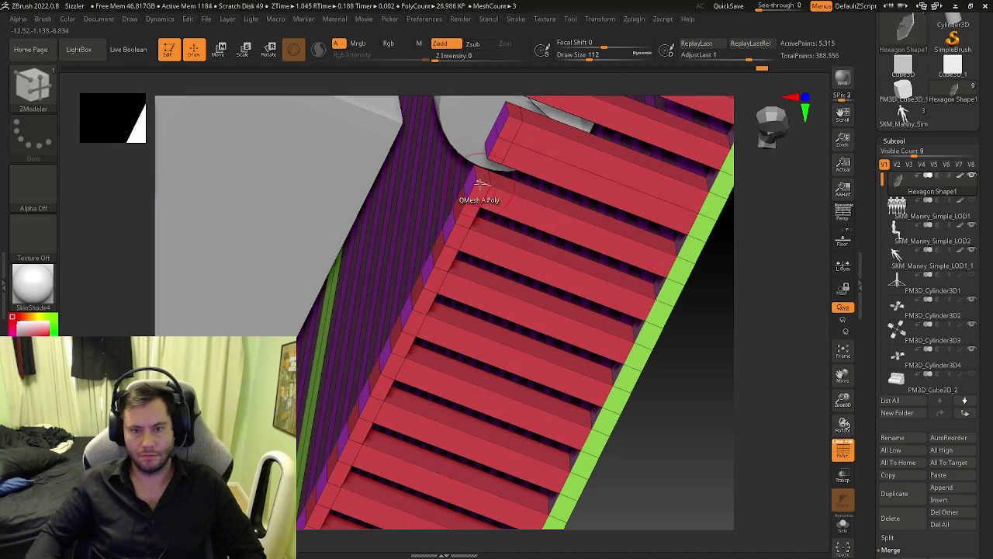
drag(480, 184, 490, 163)
right_drag(490, 163, 431, 250)
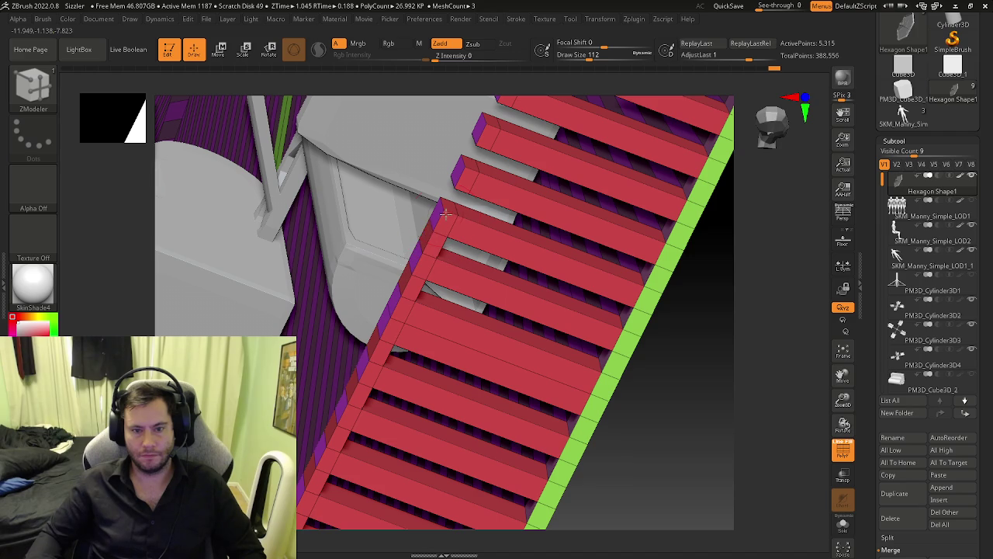
Step: Extend another slat end into its neighbour, then orbit along to the upper slat ends
drag(439, 219, 469, 154)
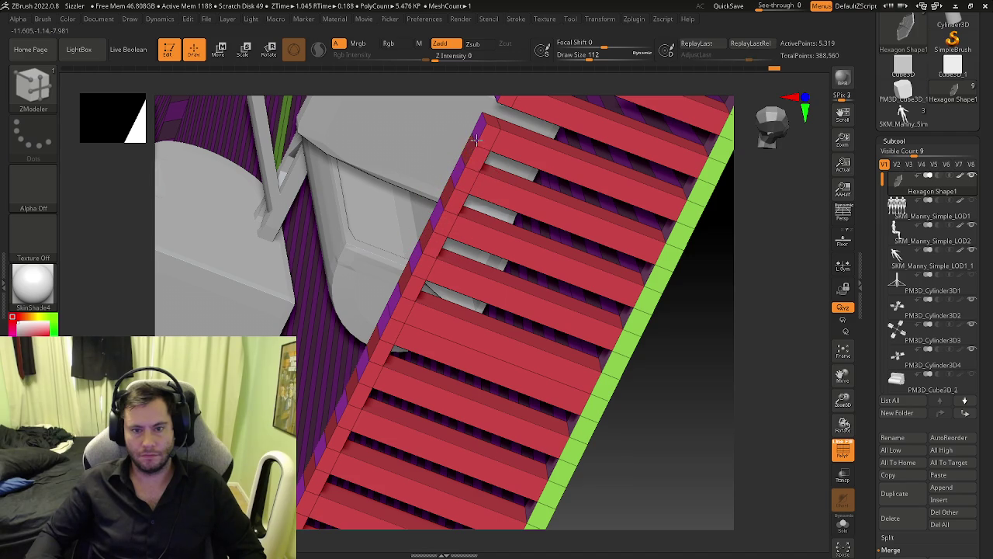
right_drag(469, 154, 397, 267)
mouse_move(397, 267)
mouse_down()
mouse_move(407, 217)
mouse_move(424, 212)
mouse_up()
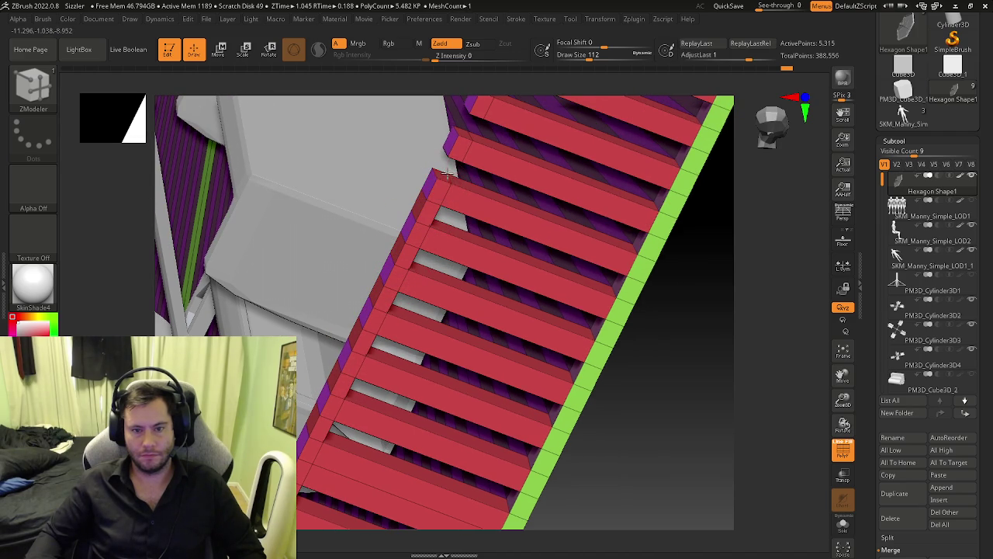
right_drag(450, 161, 377, 261)
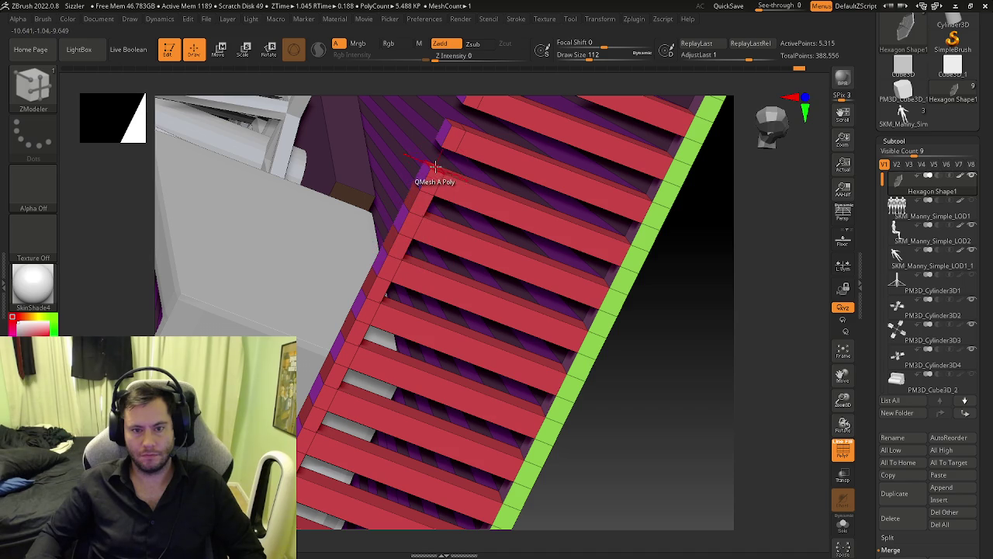
right_drag(446, 141, 366, 277)
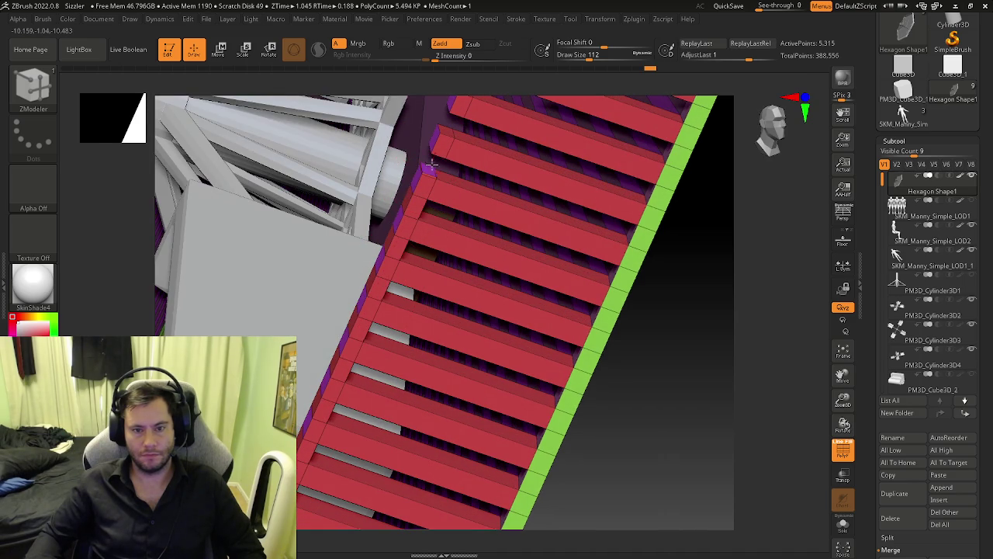
right_drag(433, 159, 411, 263)
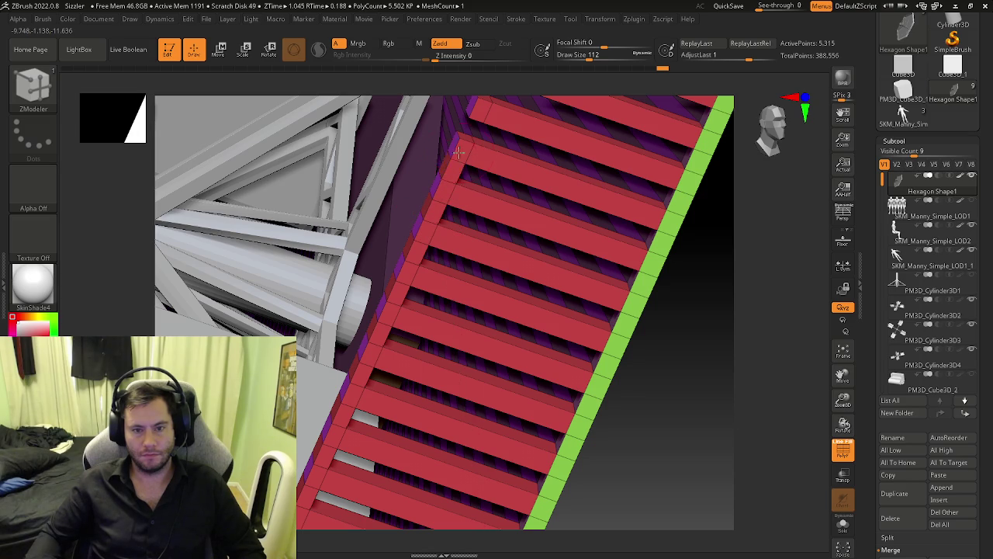
right_drag(458, 152, 388, 284)
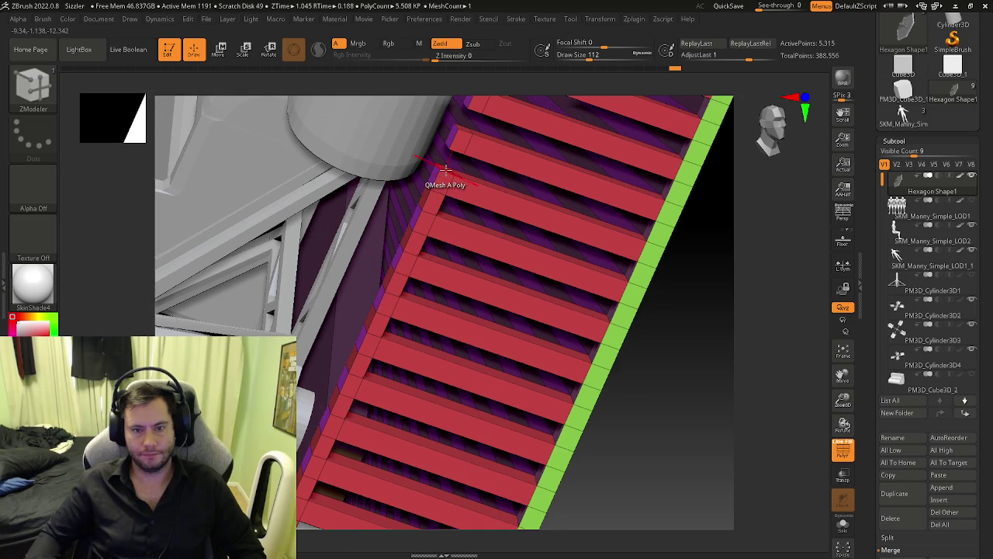
right_drag(446, 168, 360, 335)
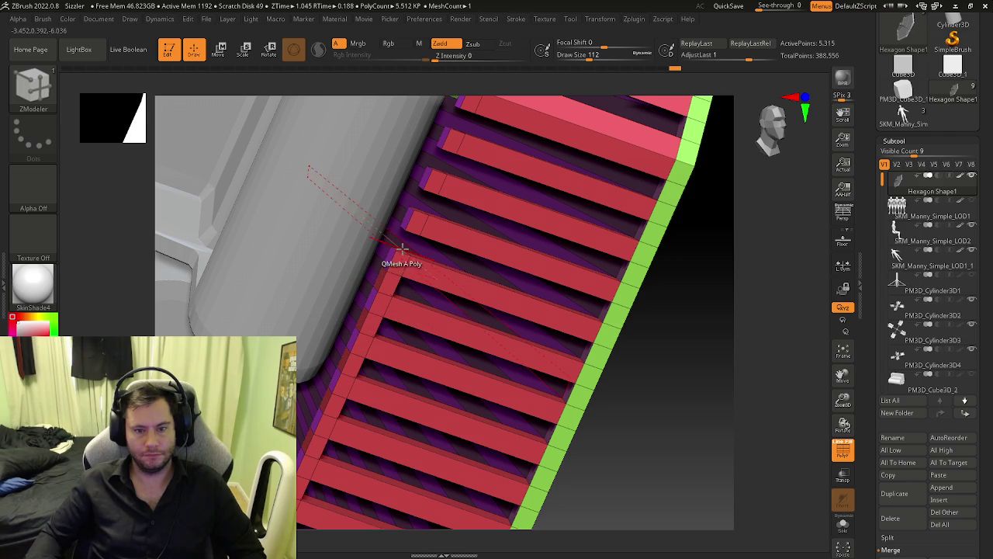
right_drag(403, 247, 407, 249)
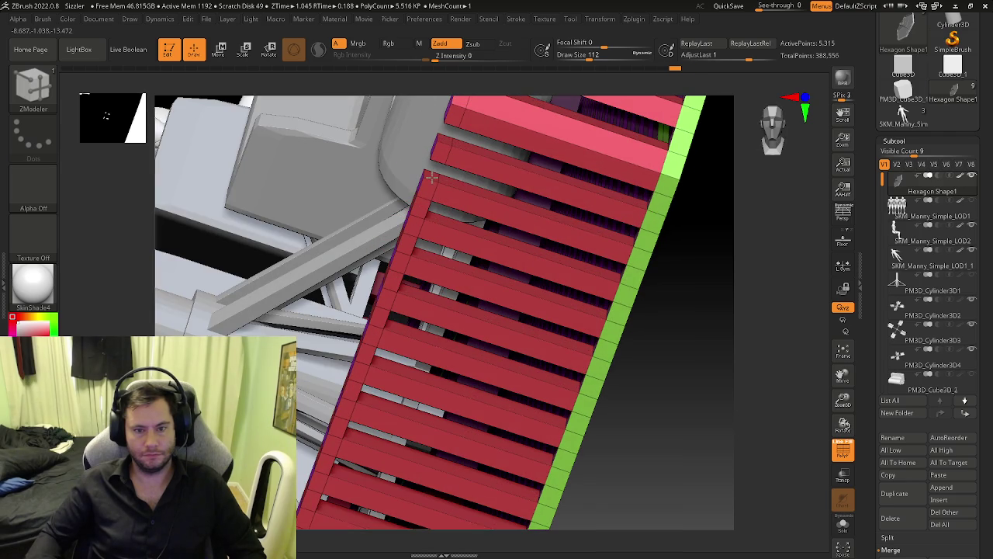
right_drag(459, 116, 409, 325)
Step: Try slat edits near the grey strut, undoing and redoing them while orbiting
click(404, 304)
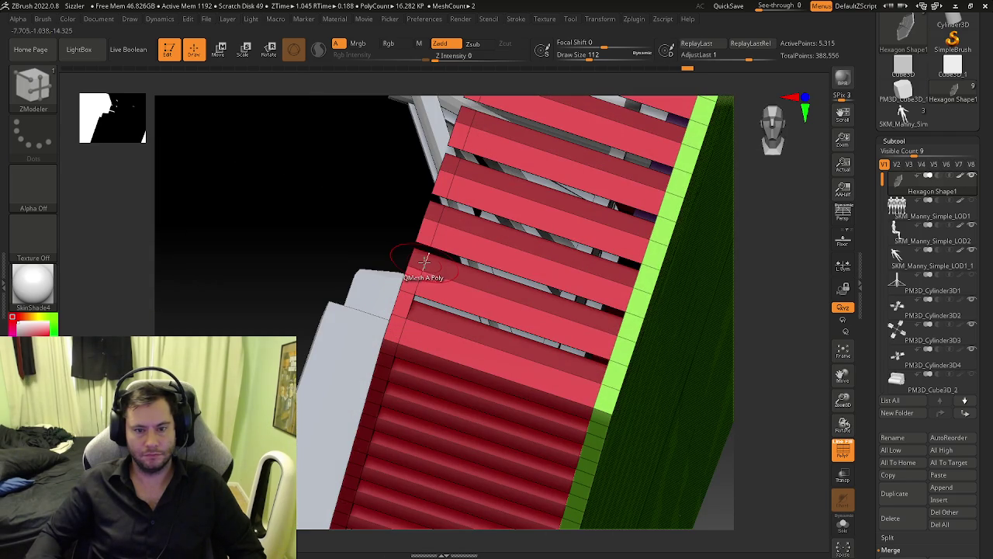
key(ctrl+z)
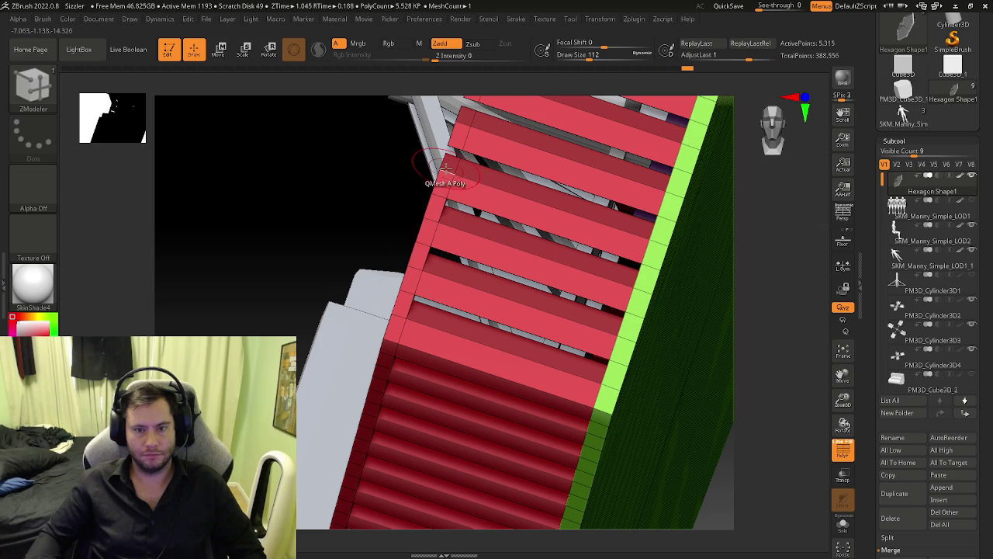
right_drag(457, 137, 406, 328)
click(407, 322)
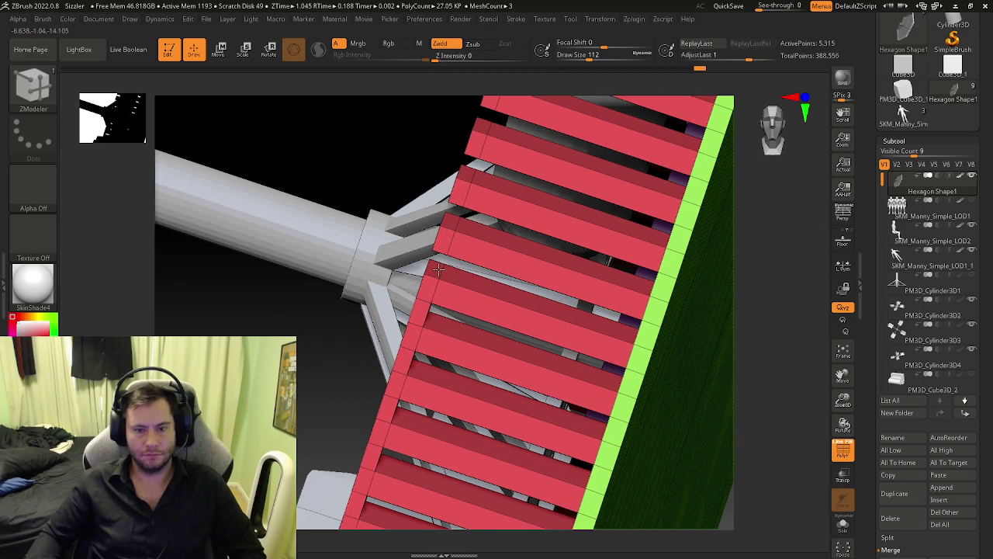
key(ctrl+z)
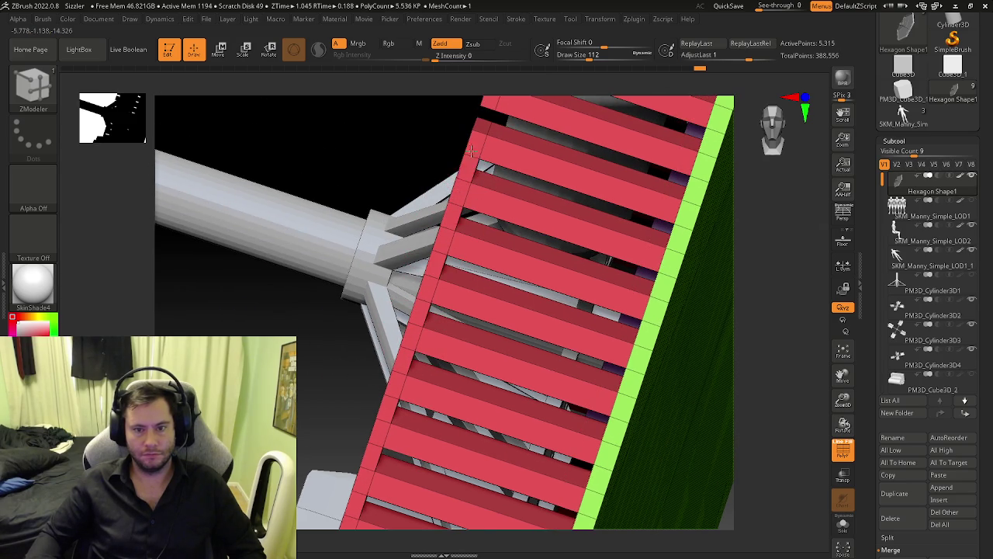
mouse_move(462, 178)
right_down()
mouse_move(447, 302)
mouse_move(420, 366)
mouse_move(423, 386)
right_up()
key(ctrl+shift+z)
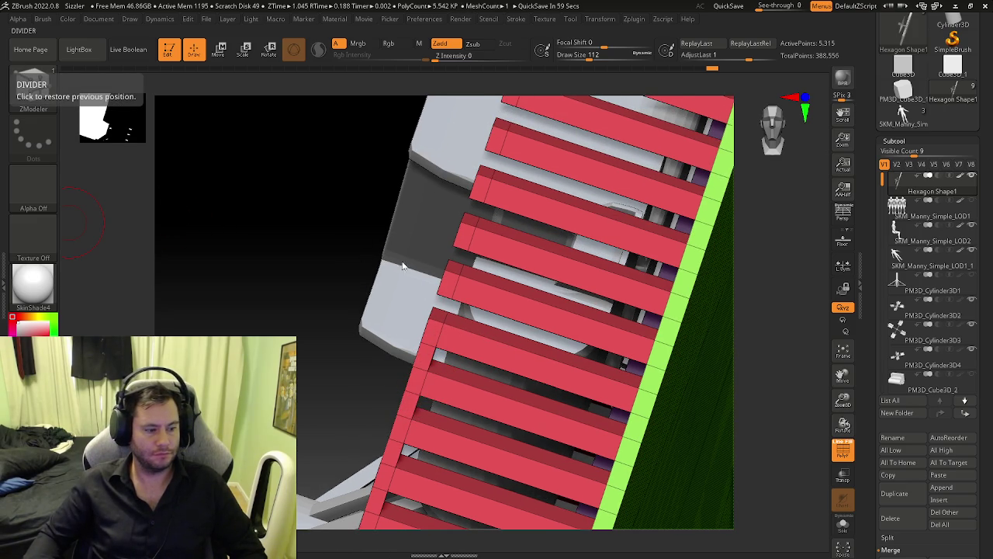
Step: Switch to QMesh A Poly and extend two slat ends to fill the gap between them
key(space)
click(466, 220)
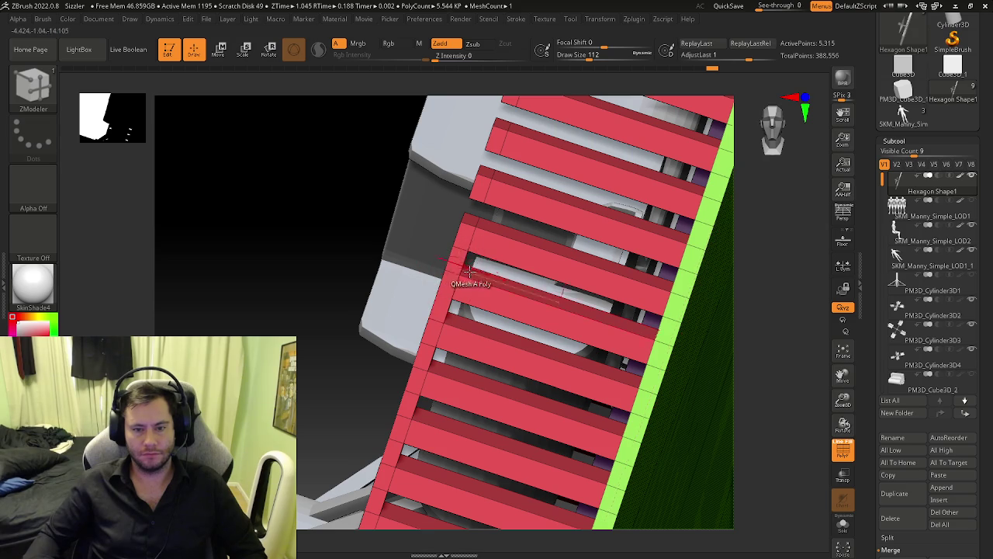
drag(455, 277, 472, 223)
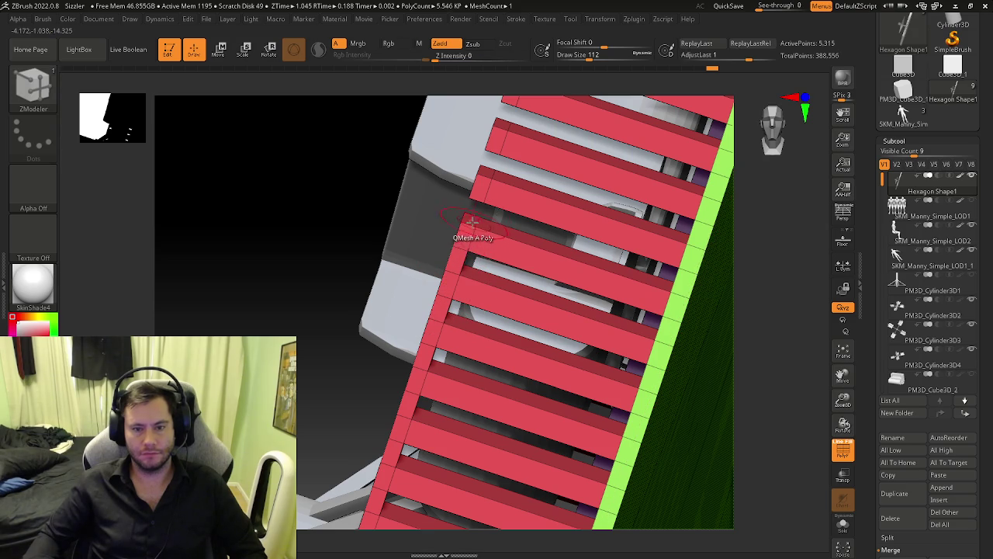
right_drag(489, 183, 432, 343)
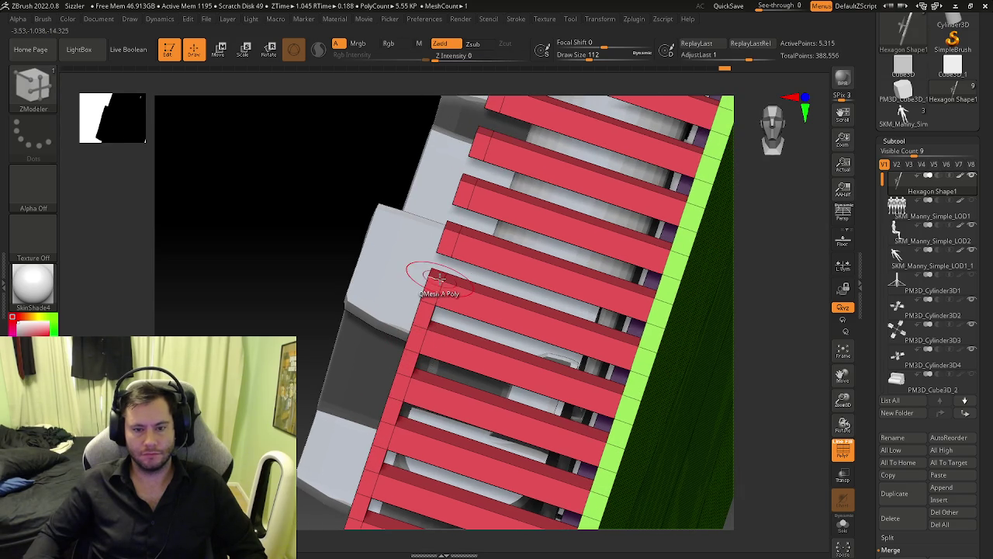
drag(442, 266, 445, 223)
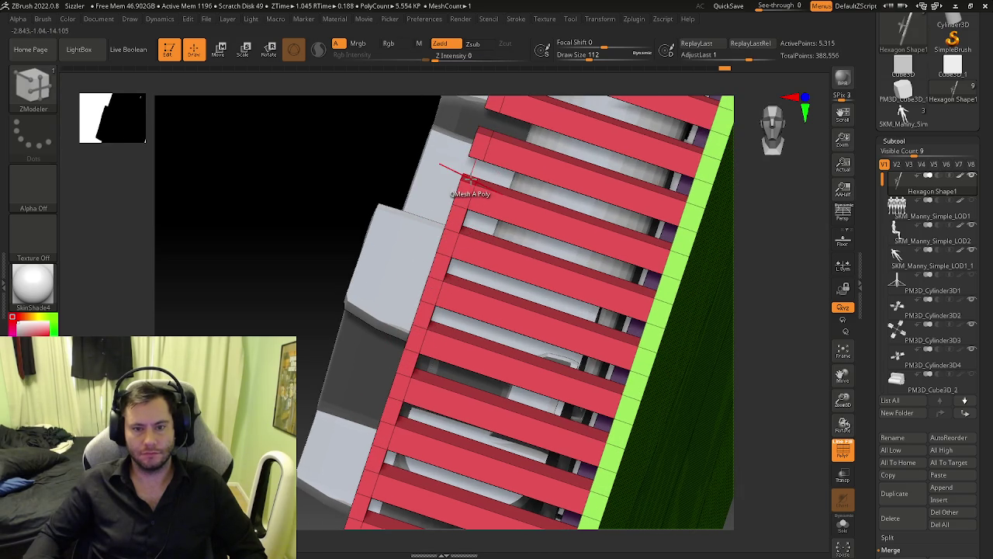
Step: Orbit around the railing to the upper slats and extrude a slat face deeper
right_drag(498, 116, 380, 349)
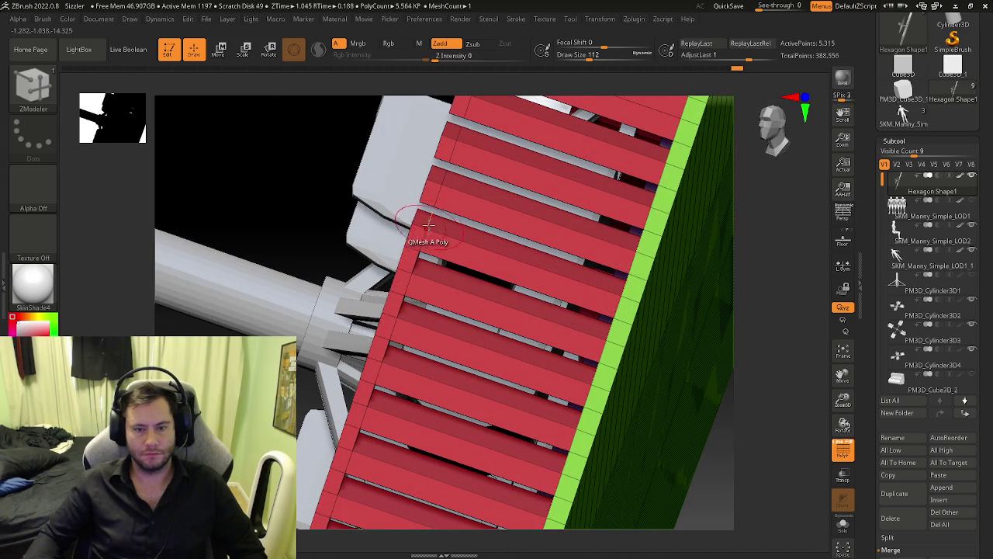
mouse_move(423, 213)
right_down()
mouse_move(433, 217)
mouse_move(396, 280)
right_up()
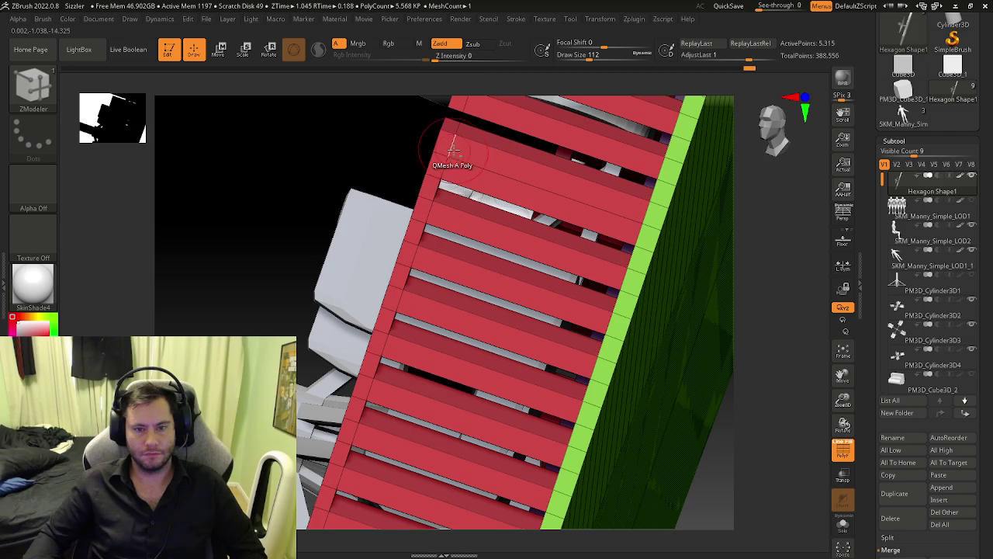
right_drag(450, 160, 421, 270)
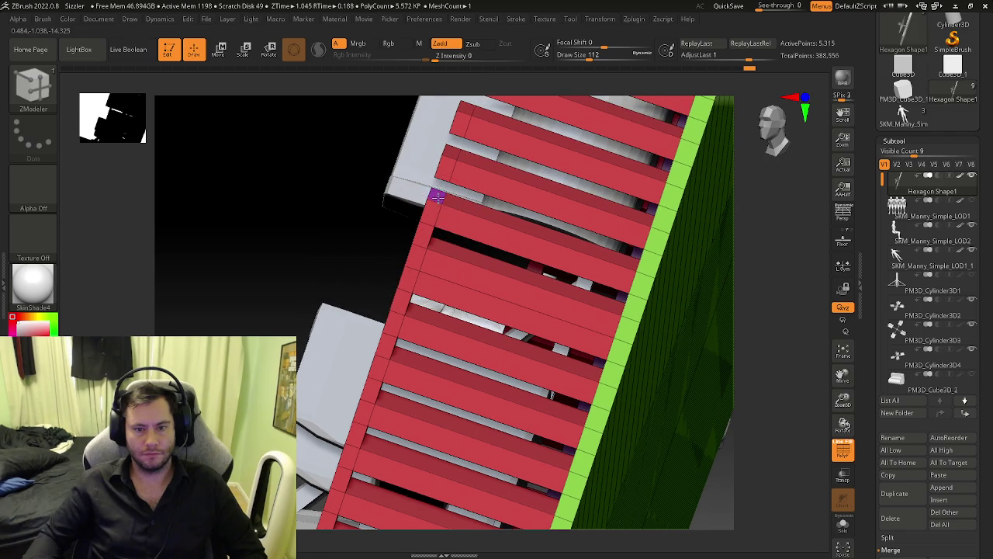
right_drag(458, 159, 399, 252)
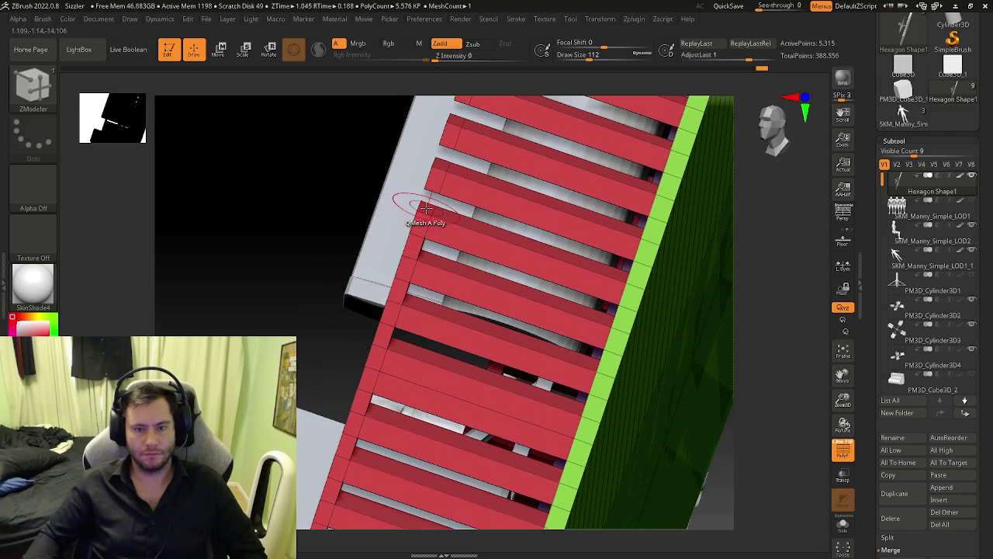
right_drag(450, 140, 395, 277)
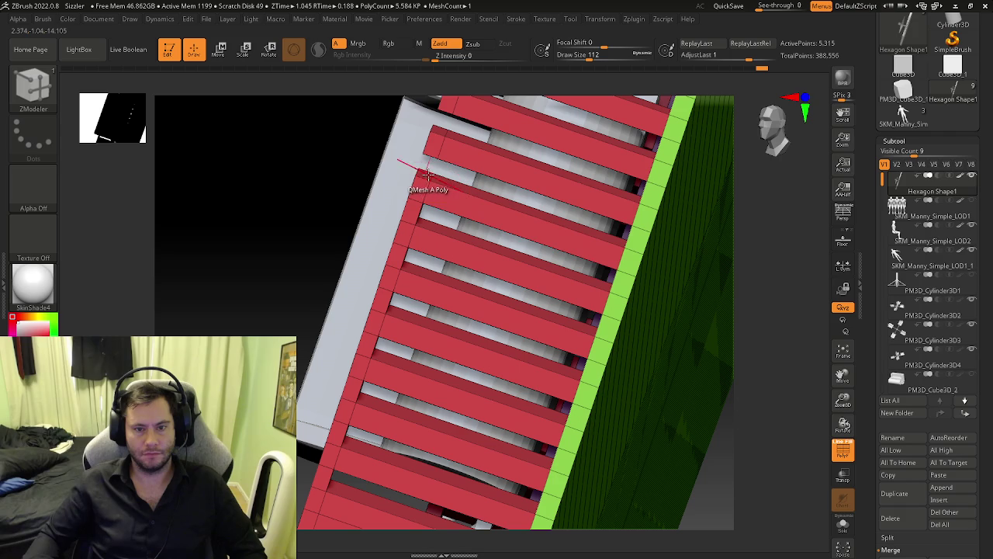
right_drag(427, 172, 409, 259)
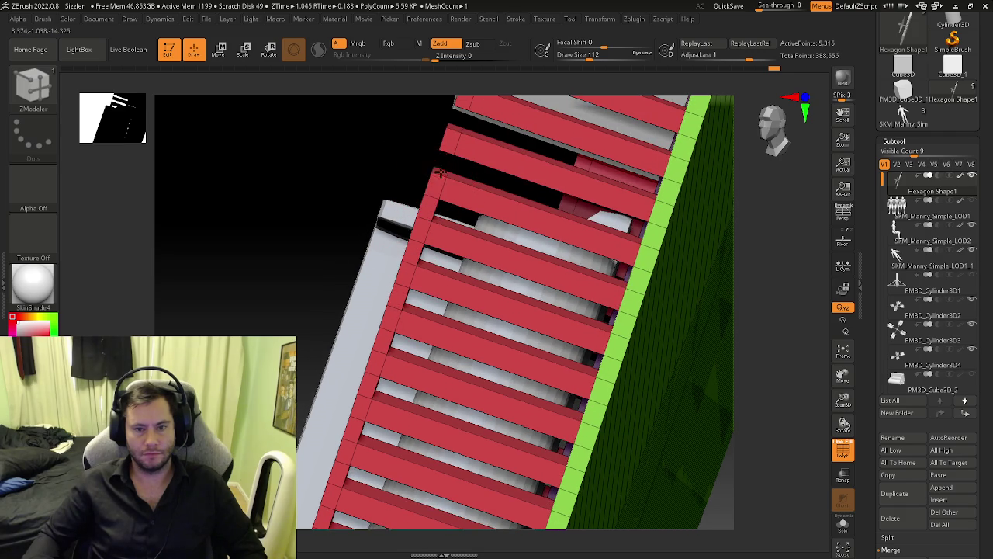
alt+right_drag(440, 171, 415, 301)
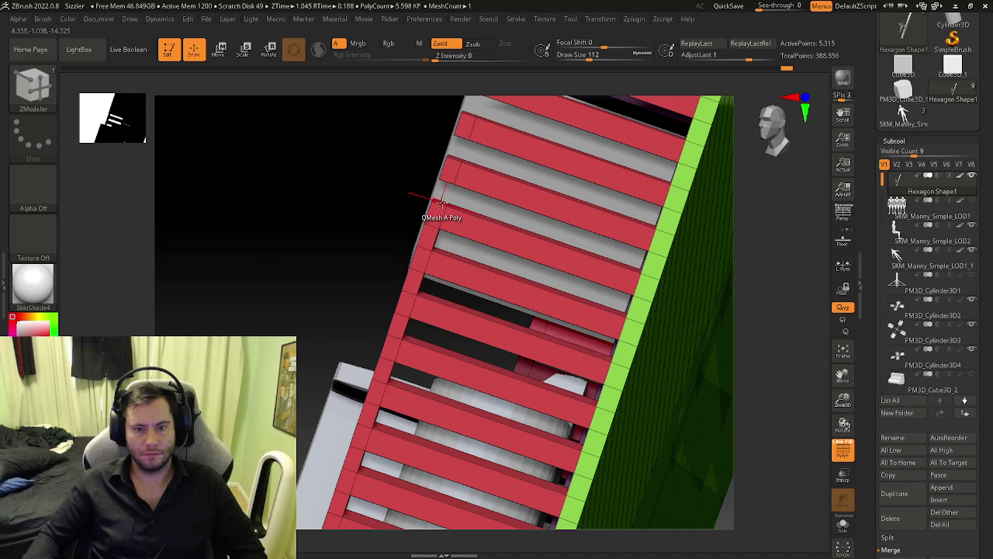
drag(441, 201, 440, 214)
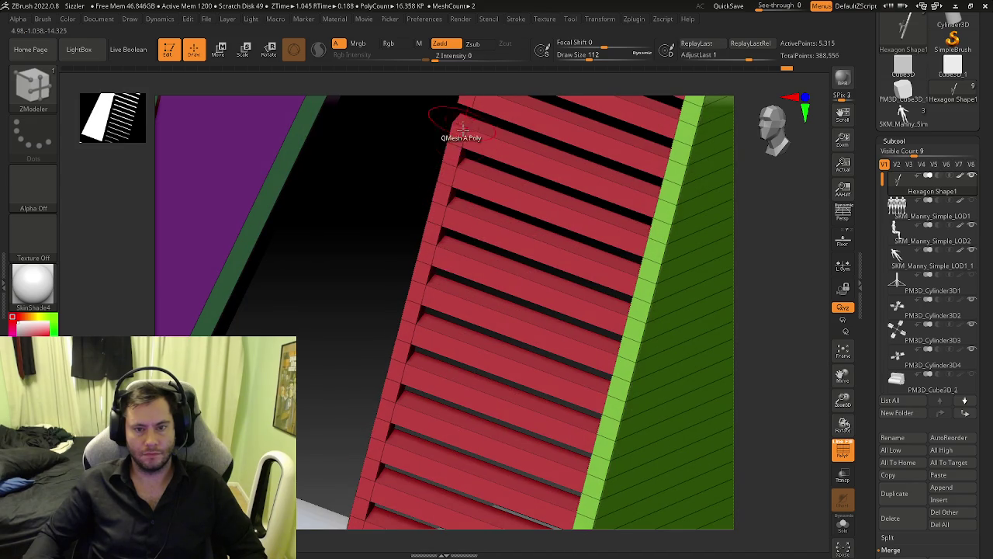
Step: Extrude the top slat ends further out along the railing edge
drag(463, 128, 394, 355)
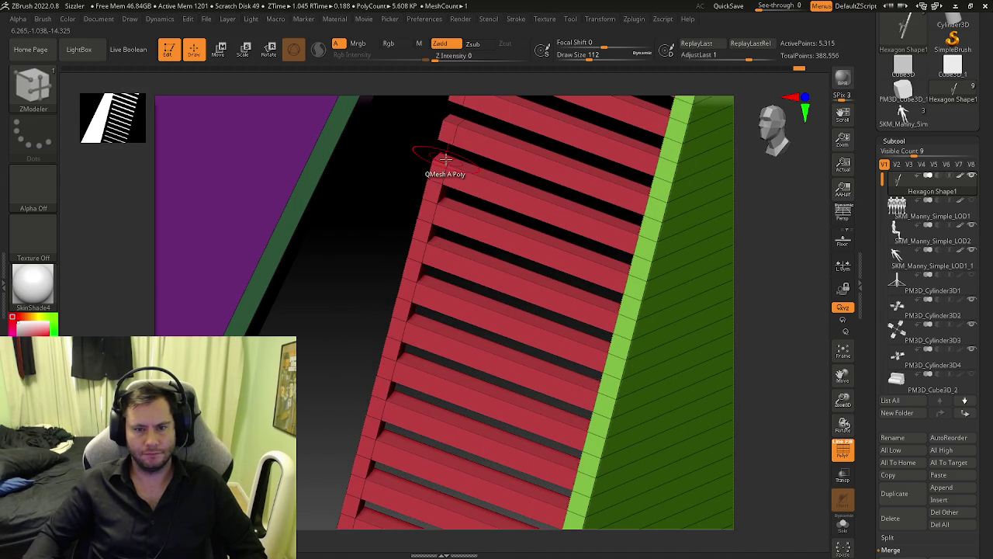
drag(456, 127, 410, 277)
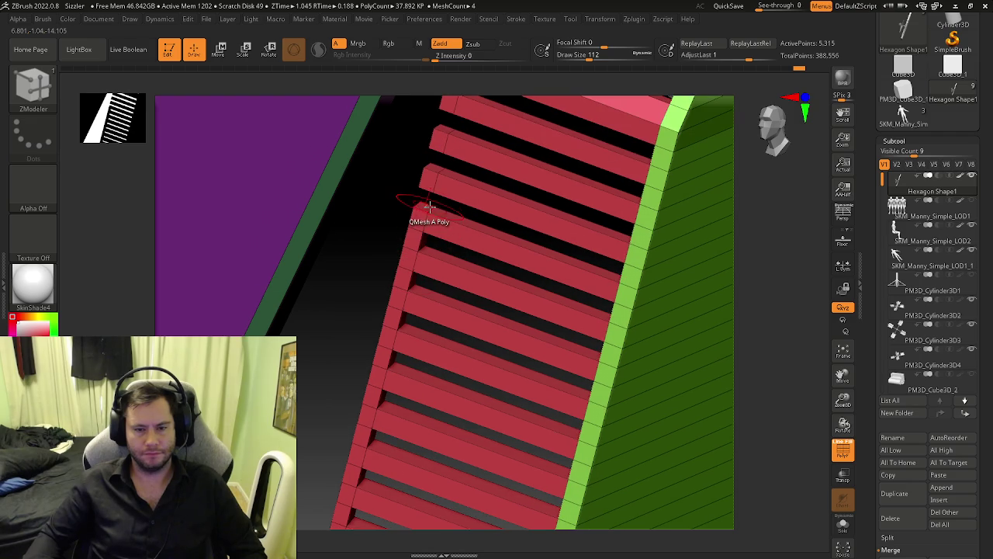
drag(437, 140, 417, 283)
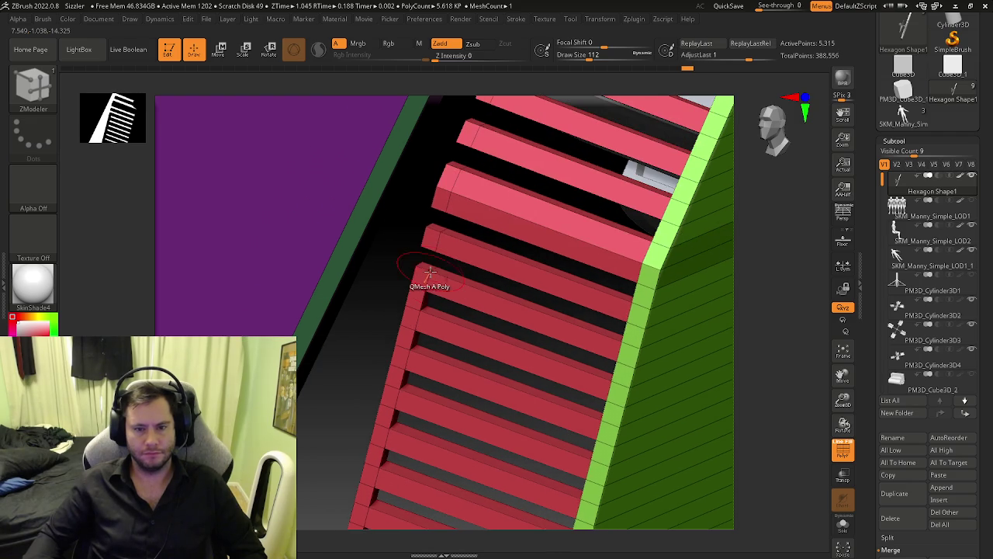
right_drag(454, 180, 445, 241)
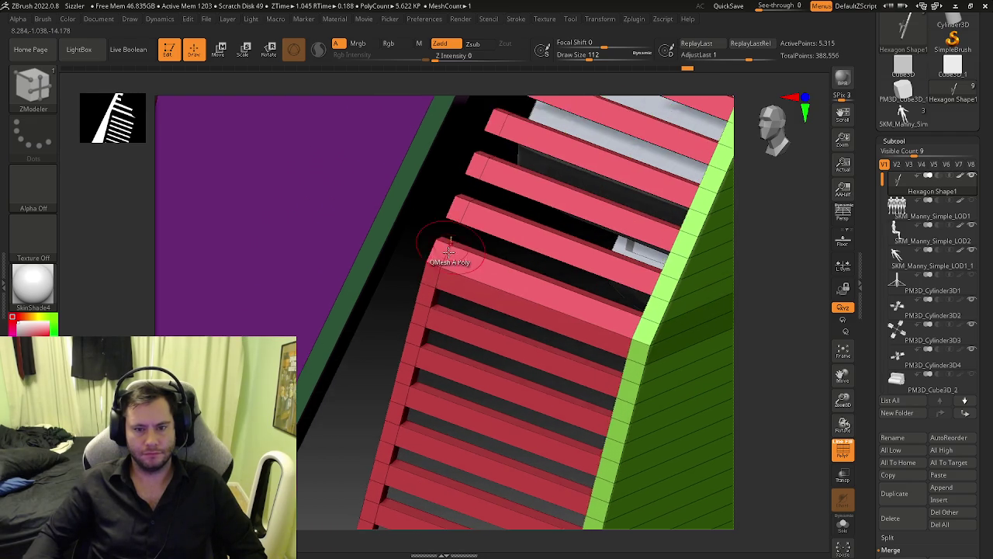
drag(460, 198, 425, 285)
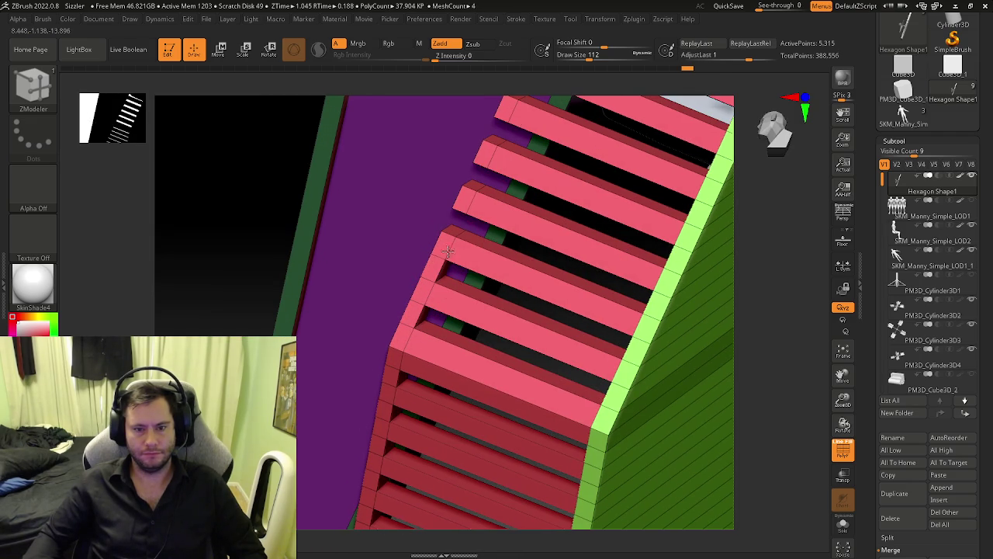
drag(475, 186, 448, 257)
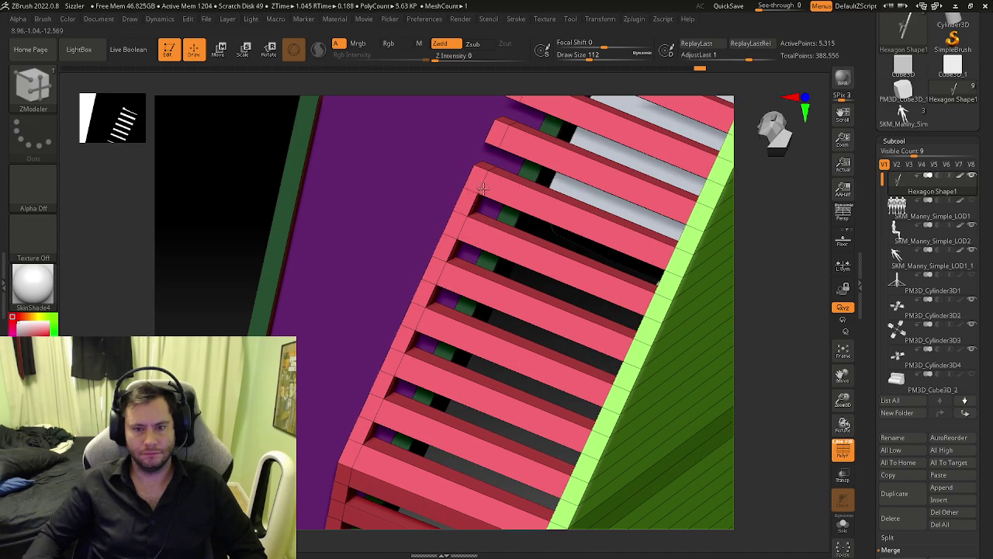
drag(499, 160, 431, 284)
Step: Extrude more slat ends to join the upper edge, undoing the too-thick extrusion
click(431, 283)
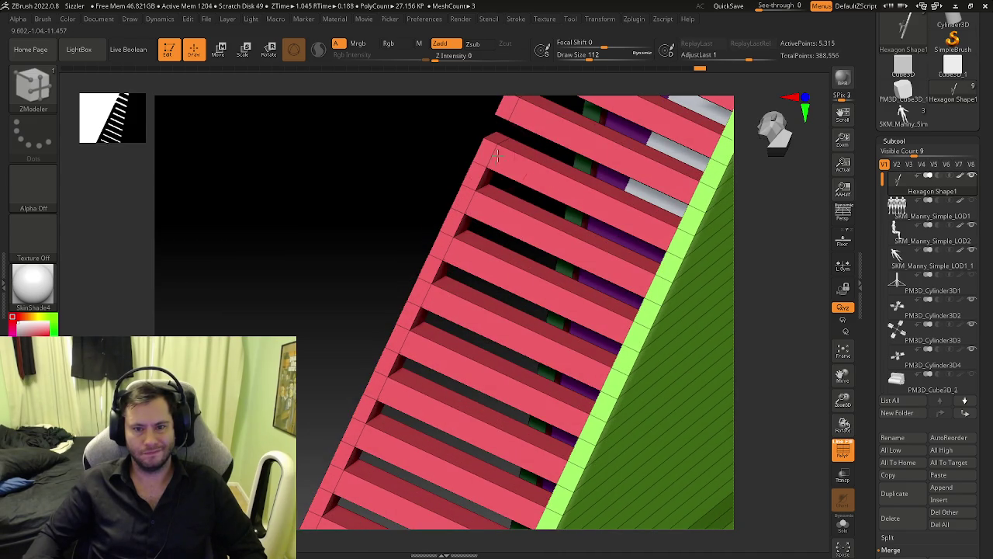
mouse_move(501, 132)
mouse_down()
mouse_move(410, 334)
mouse_move(438, 273)
mouse_up()
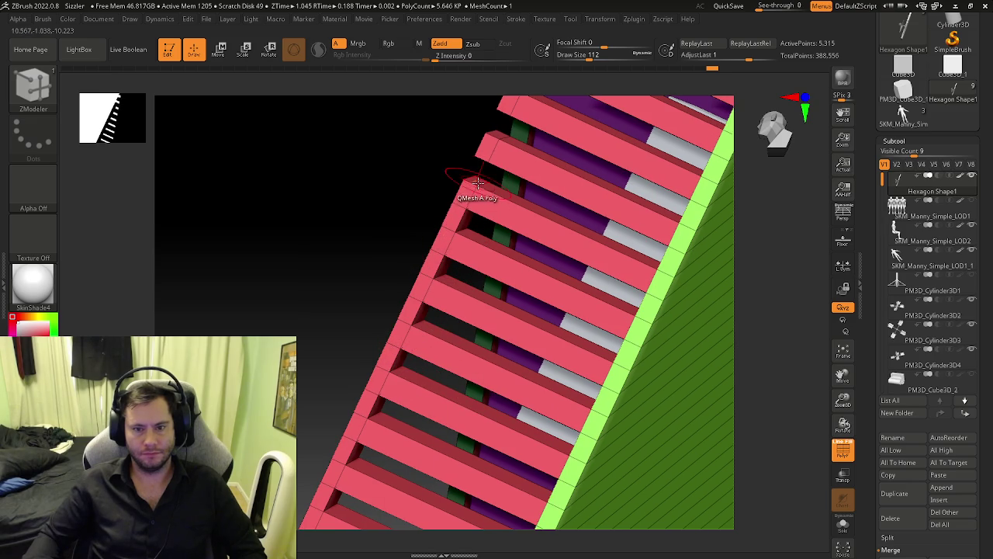
mouse_move(461, 177)
mouse_down()
mouse_move(497, 135)
mouse_move(353, 403)
mouse_up()
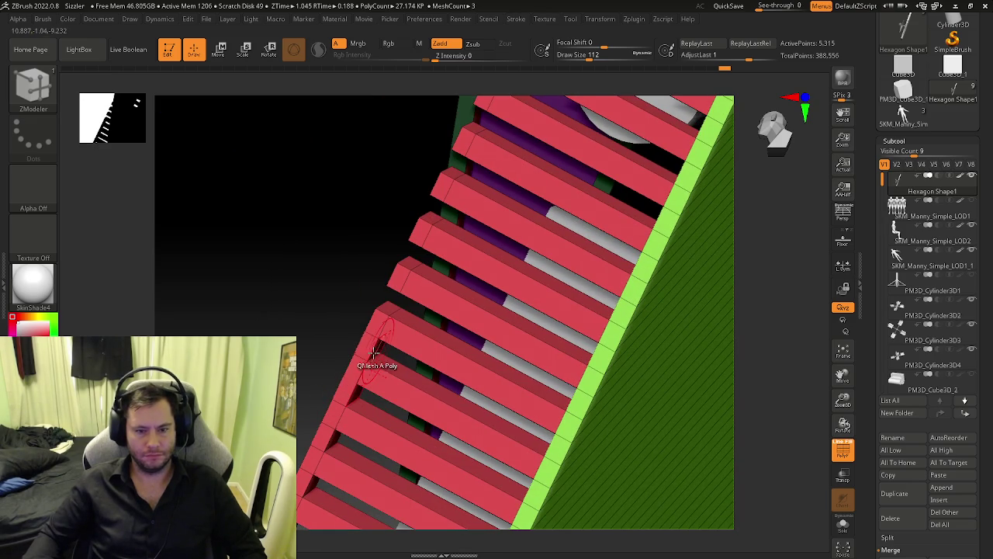
key(ctrl+z)
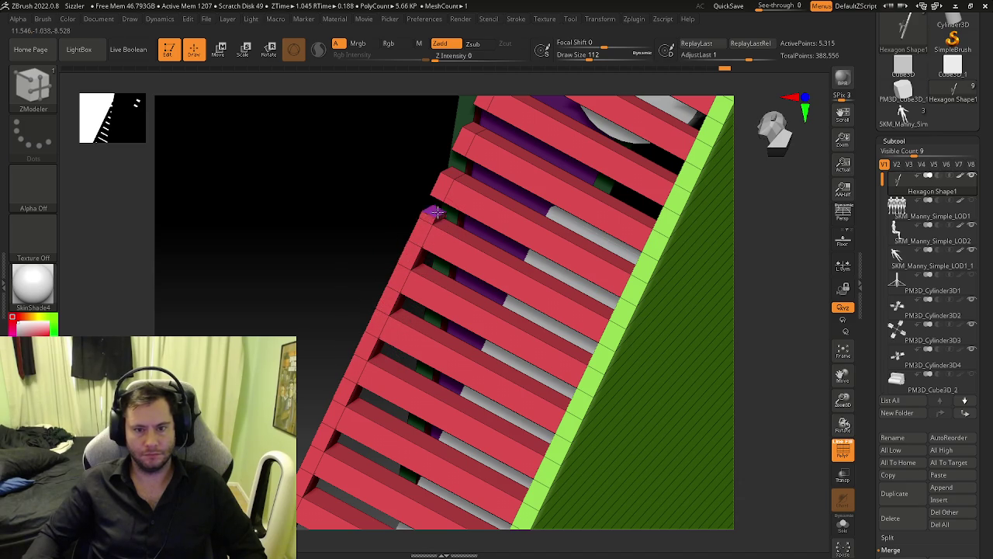
Step: Fill the slat gap and extend slat end faces near the grey strut
right_drag(471, 151, 376, 378)
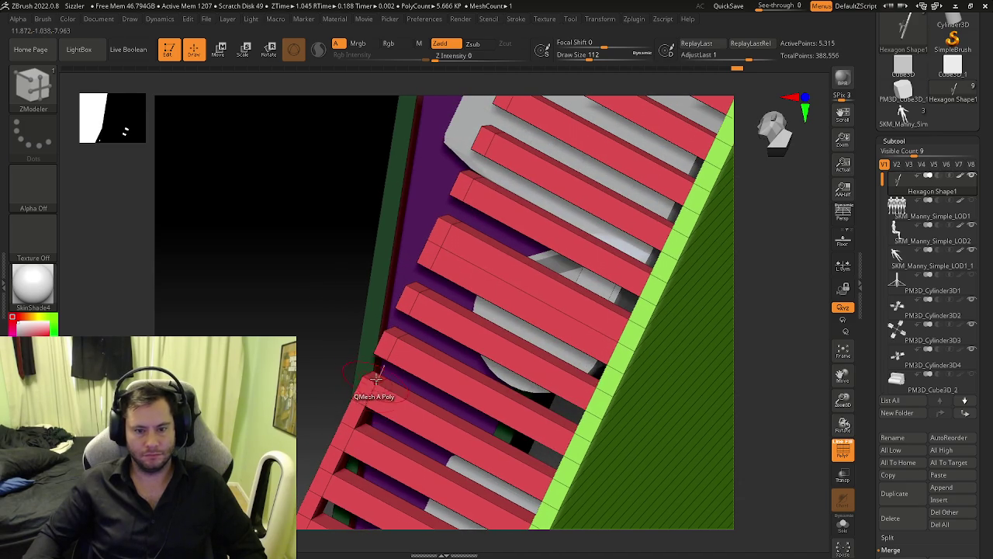
click(419, 298)
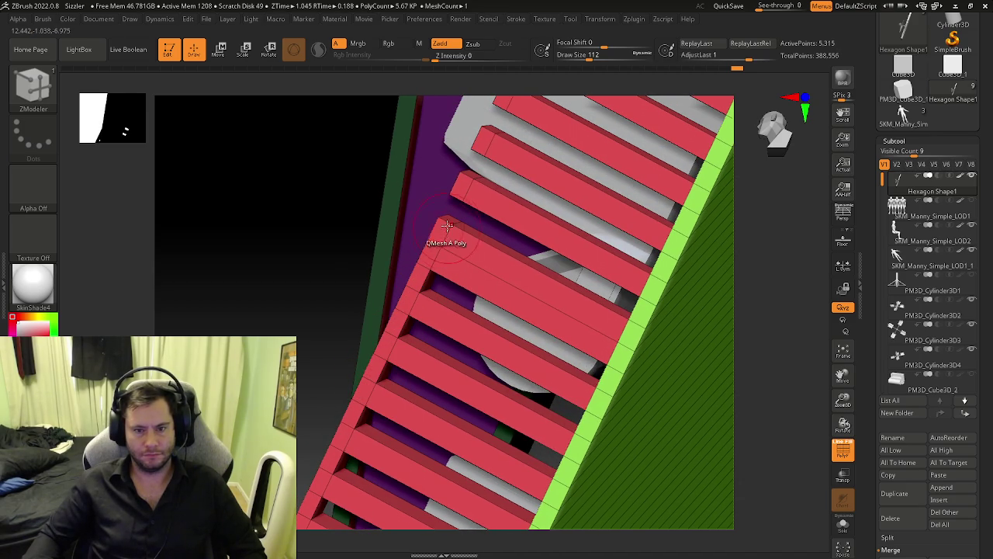
click(465, 182)
mouse_move(485, 139)
right_down()
mouse_move(439, 280)
mouse_move(437, 255)
right_up()
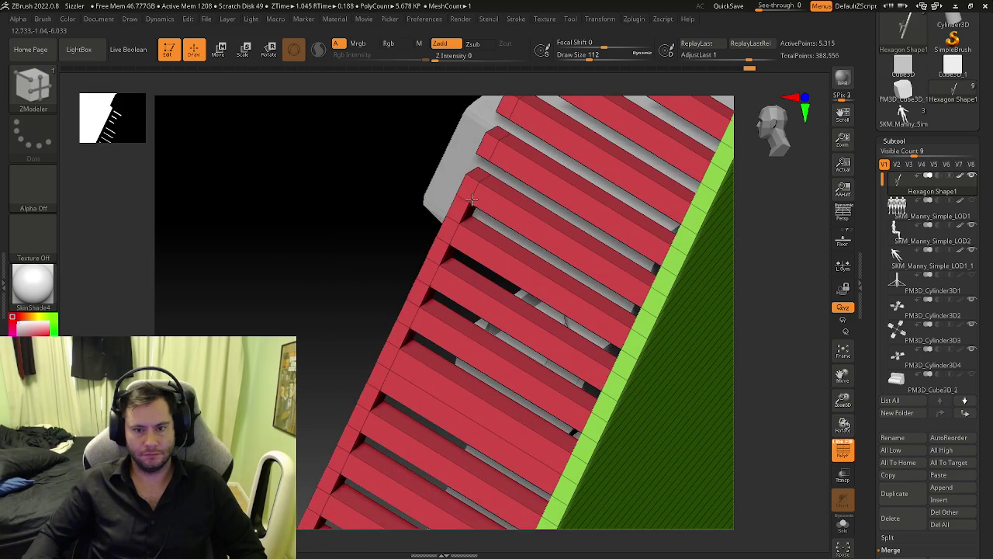
right_drag(498, 149, 448, 277)
click(448, 277)
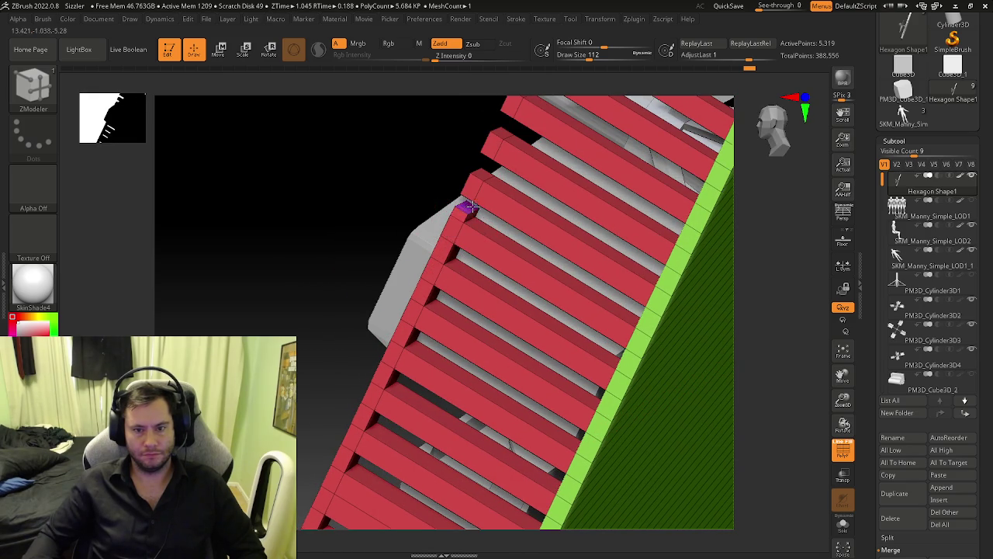
Step: Extend the slat ends at the hexagon corner so the red boards meet
right_drag(463, 217, 432, 260)
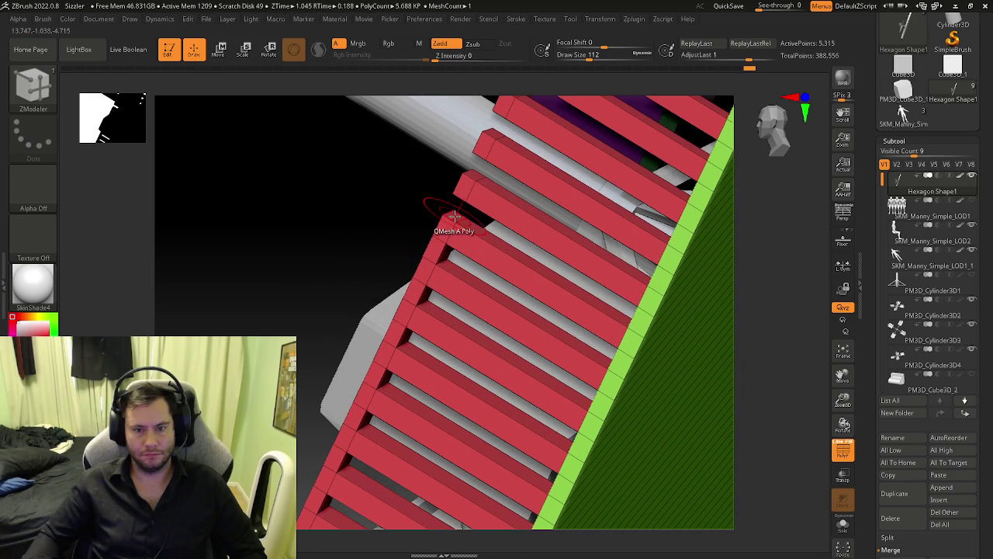
mouse_move(493, 151)
right_down()
mouse_move(439, 282)
mouse_move(412, 411)
right_up()
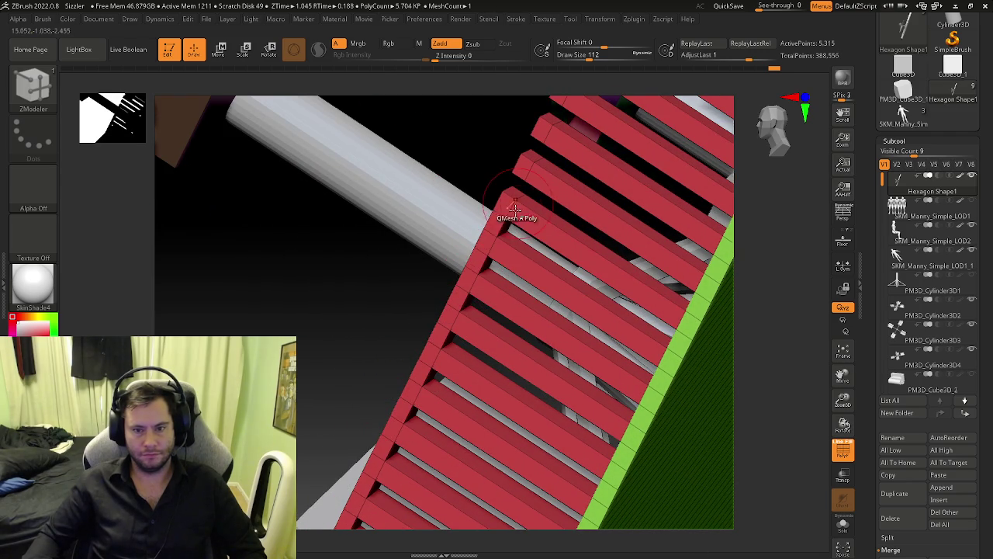
mouse_move(516, 210)
right_down()
mouse_move(467, 311)
mouse_move(474, 298)
right_up()
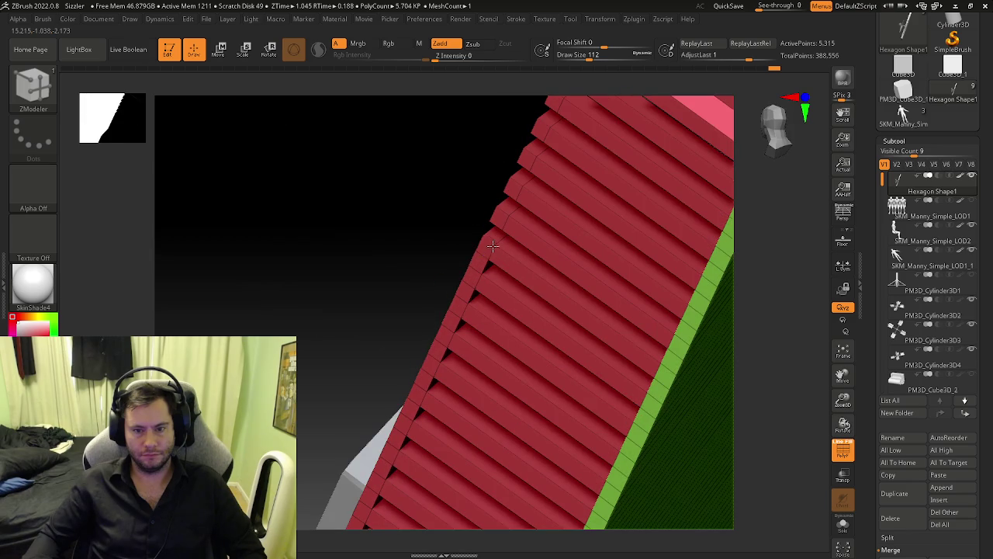
right_drag(530, 182, 483, 303)
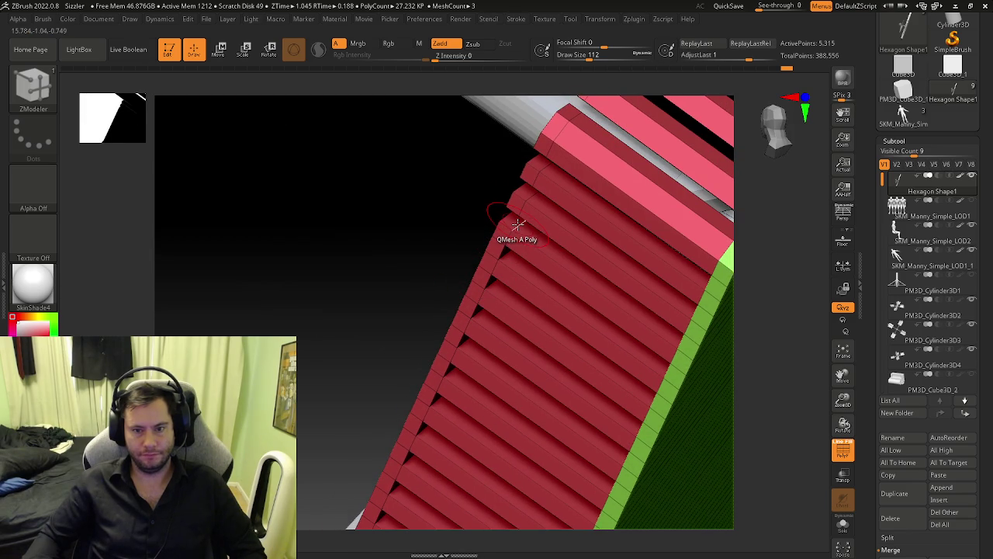
right_drag(523, 201, 442, 384)
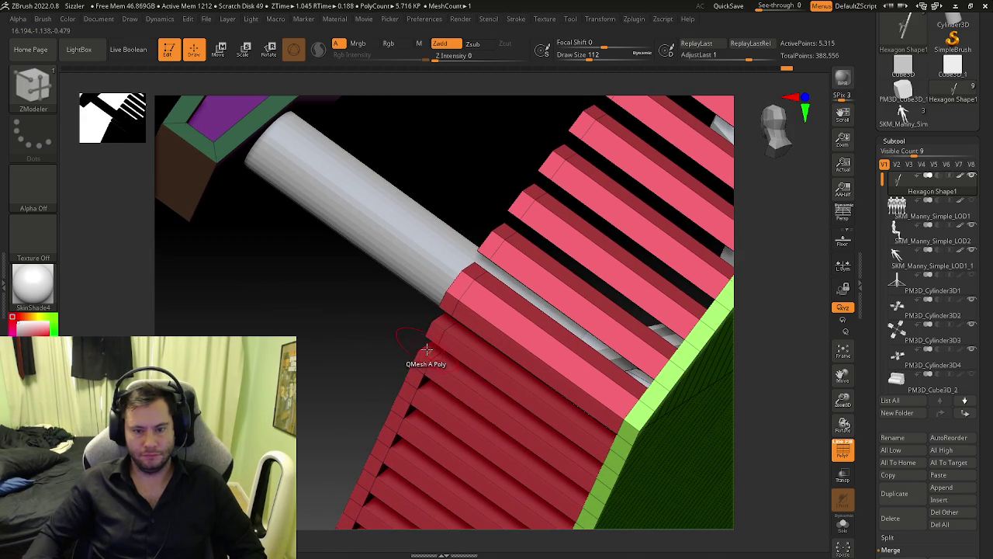
ctrl+shift+click(485, 281)
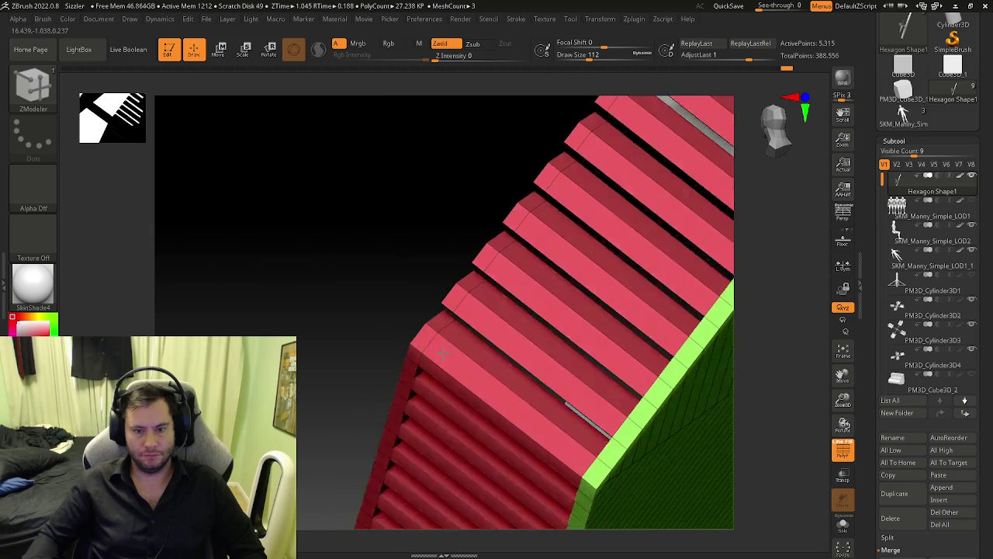
right_drag(485, 281, 463, 287)
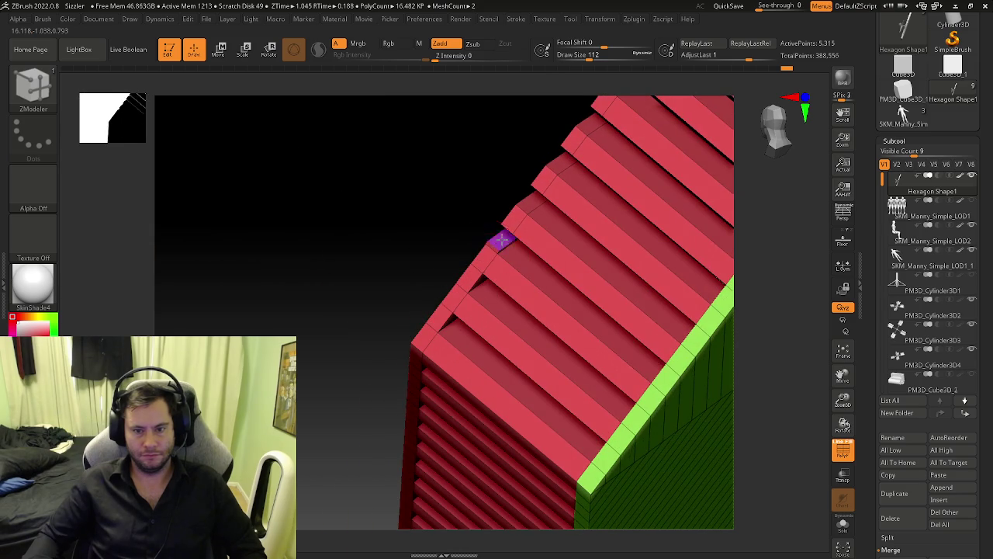
ctrl+shift+click(533, 222)
mouse_move(532, 222)
right_down()
mouse_move(461, 321)
mouse_move(452, 375)
mouse_move(483, 379)
mouse_move(443, 333)
mouse_move(394, 403)
right_up()
Step: Complete the corner slat extrusions and extend the next plank ends outward
ctrl+shift+click(452, 375)
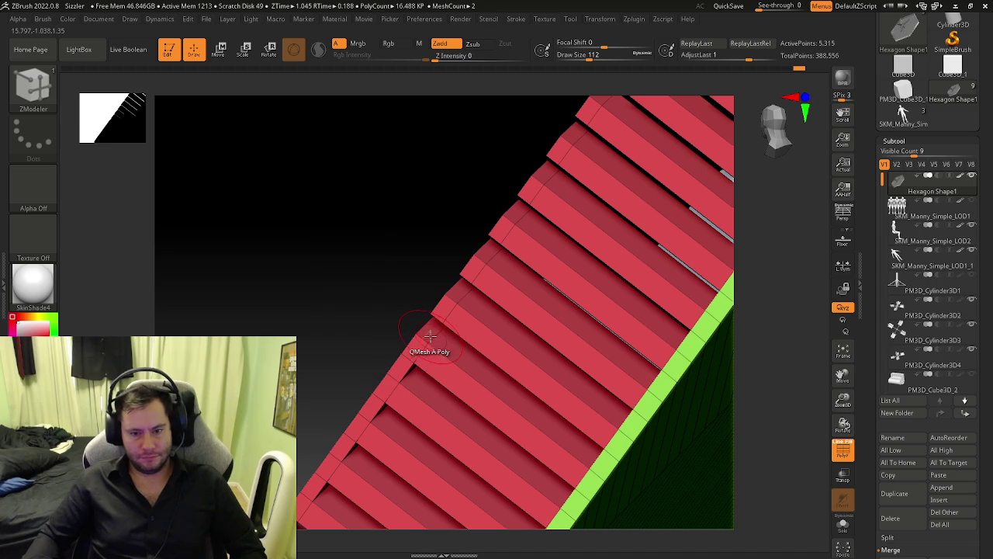
ctrl+shift+click(481, 245)
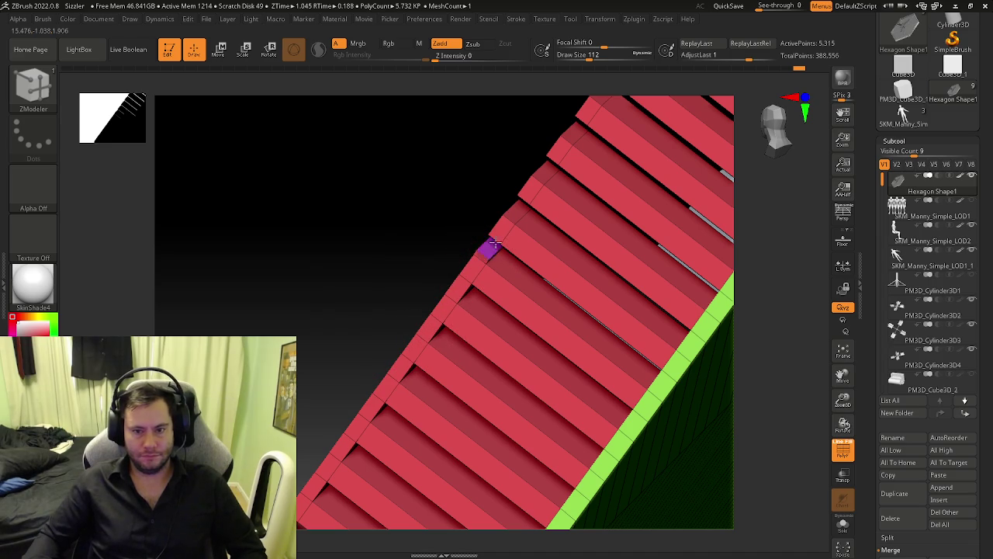
mouse_move(544, 251)
right_down()
mouse_move(506, 195)
mouse_move(468, 308)
right_up()
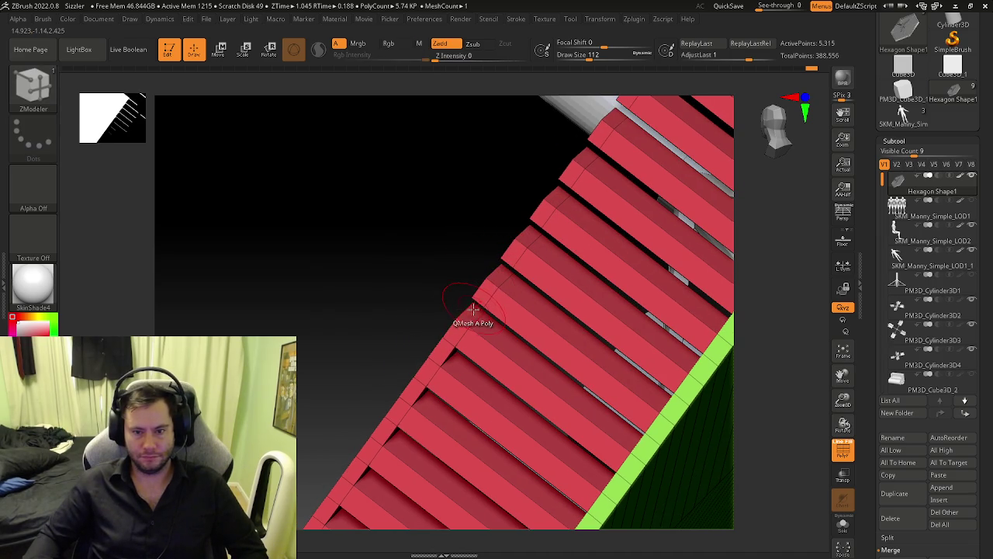
drag(543, 221, 505, 262)
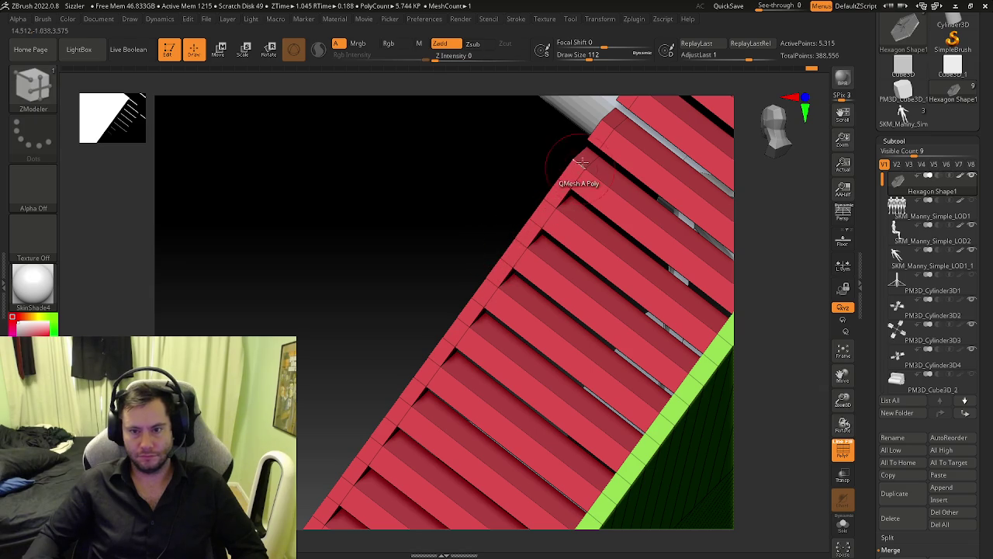
right_drag(612, 116, 394, 379)
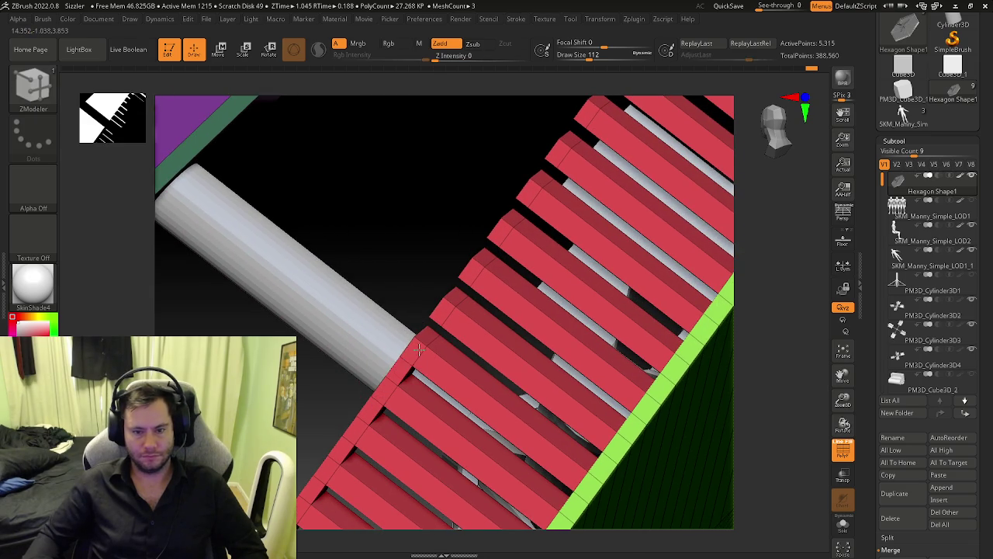
drag(463, 295, 439, 324)
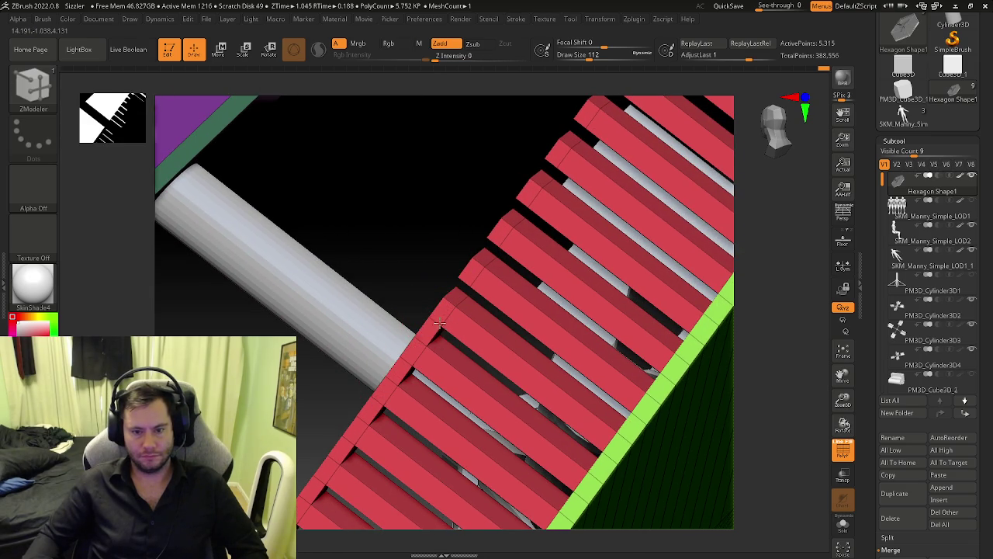
drag(485, 251, 508, 219)
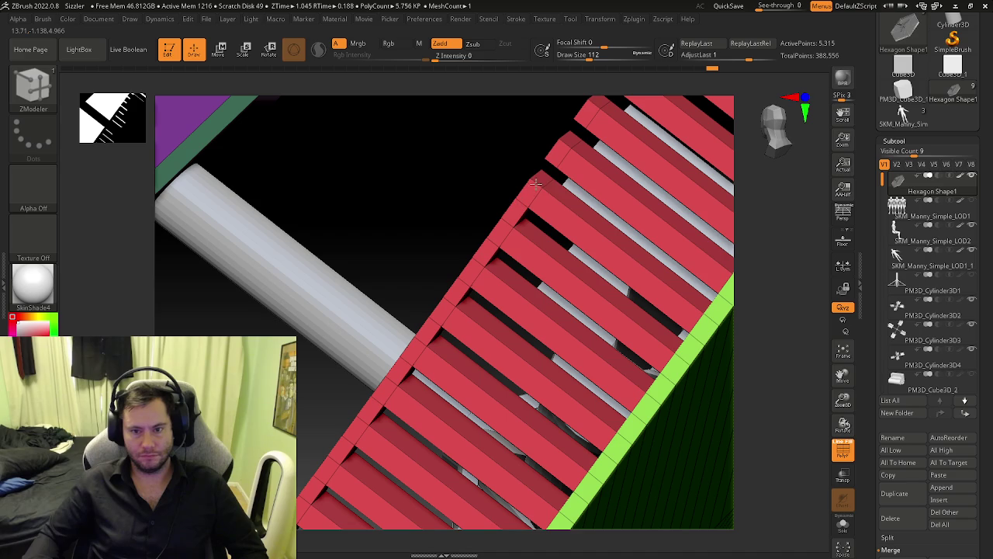
Step: Extend further plank ends so the upper planks join, working toward the purple panel
right_drag(556, 161, 441, 314)
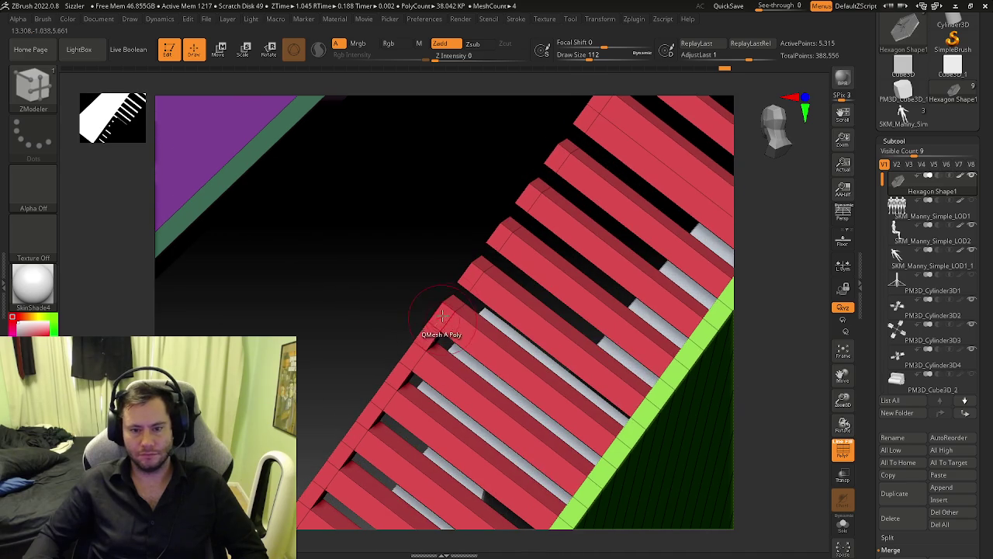
drag(488, 259, 513, 224)
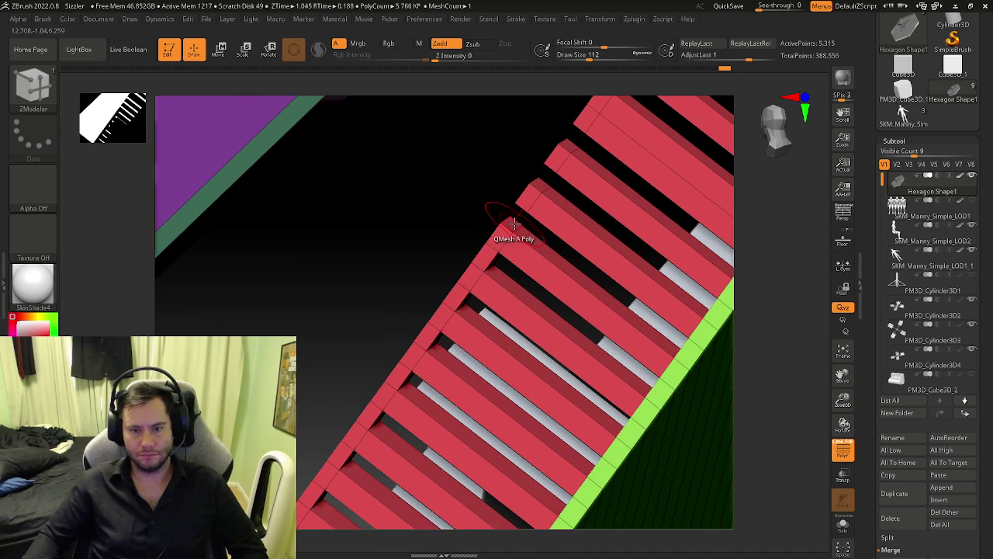
right_drag(545, 189, 416, 332)
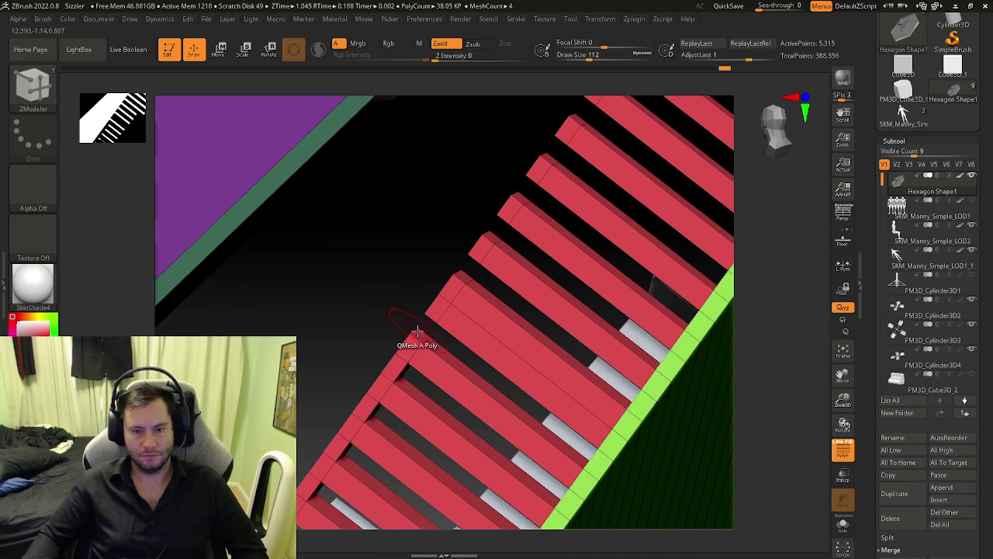
drag(463, 277, 528, 194)
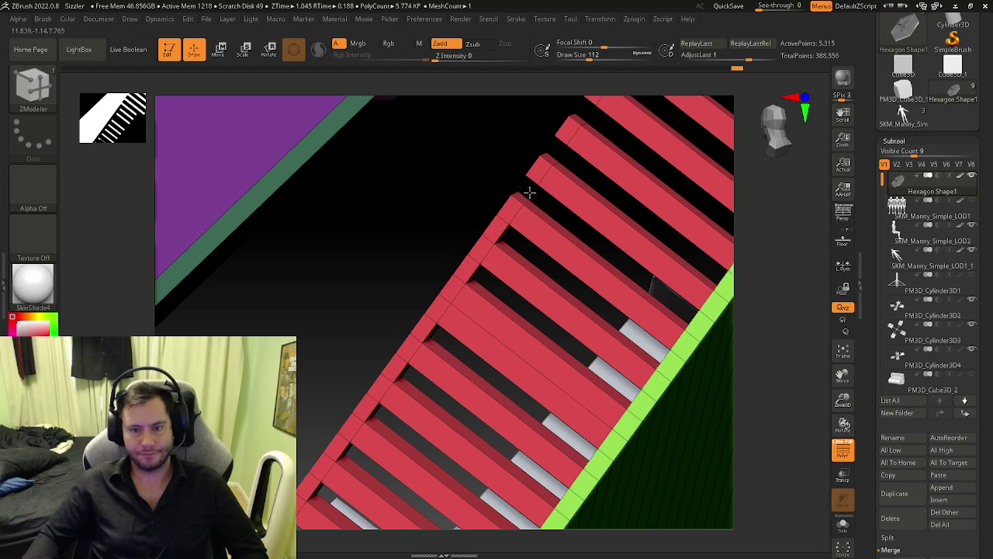
right_drag(529, 192, 425, 290)
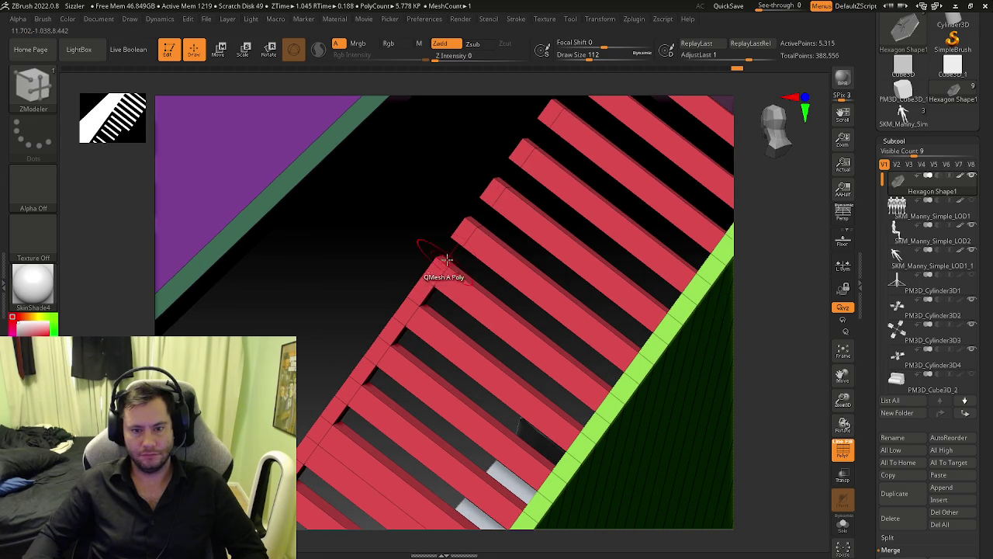
click(475, 229)
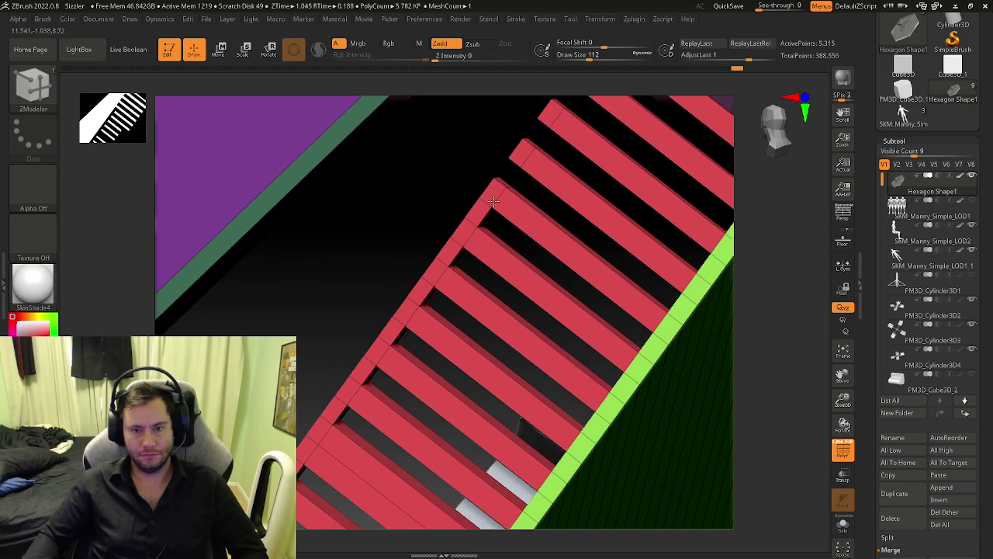
click(530, 161)
right_drag(530, 161, 450, 280)
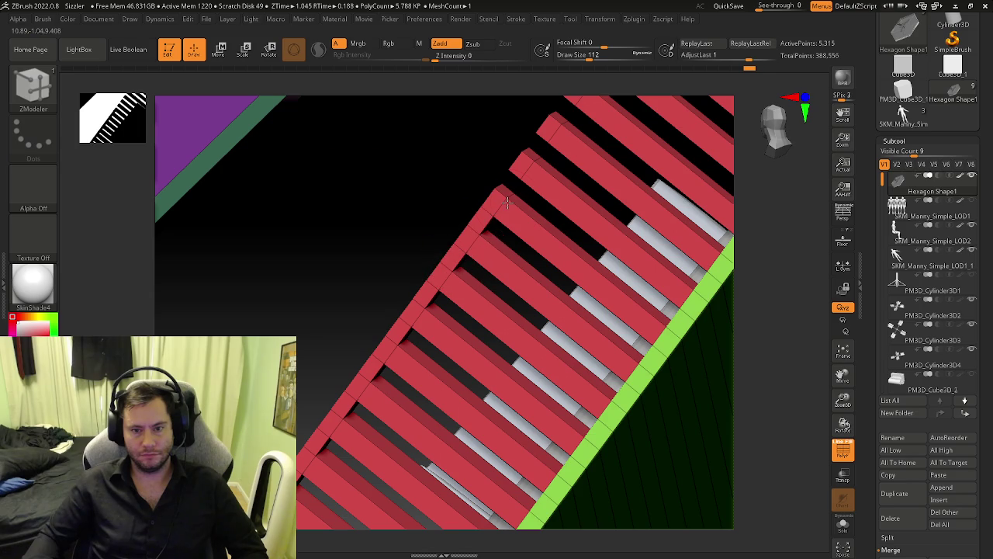
right_drag(538, 163, 451, 299)
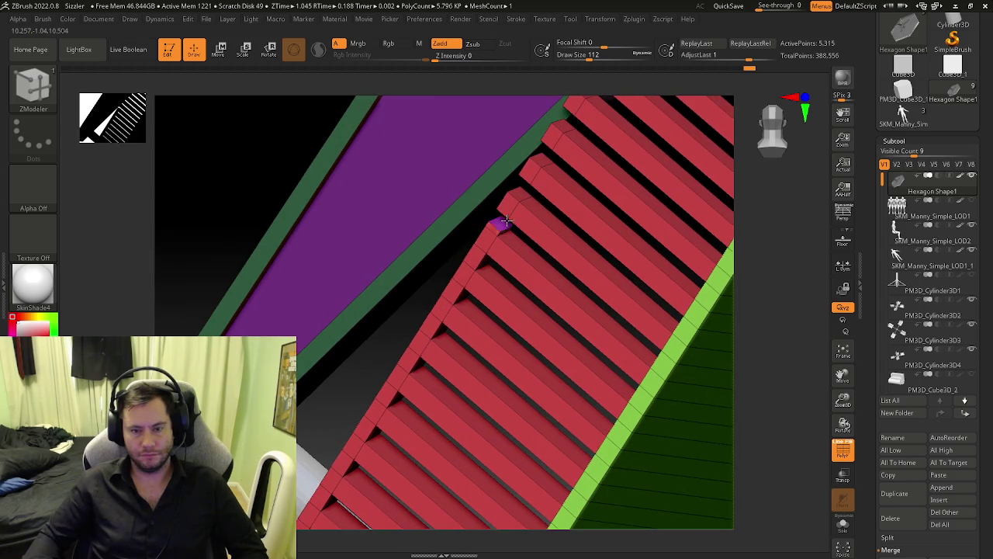
Step: Extrude plank ends near the cylinder, undoing two unwanted extrusions
click(548, 152)
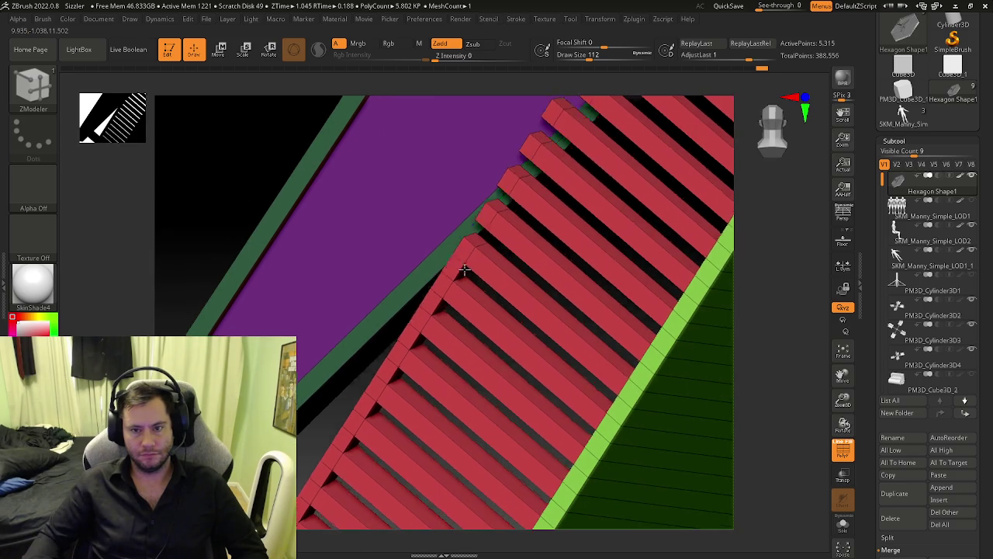
right_drag(547, 152, 467, 269)
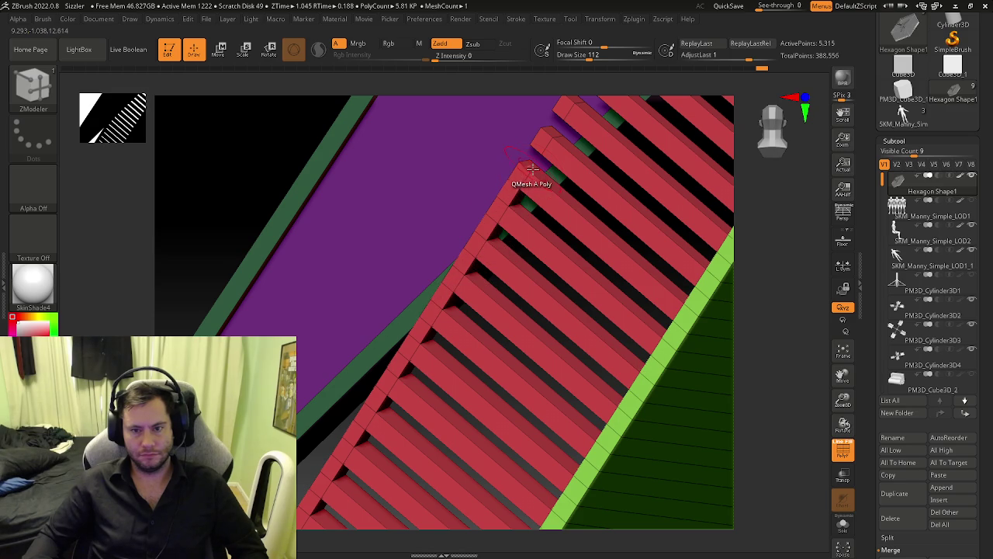
right_drag(536, 163, 464, 252)
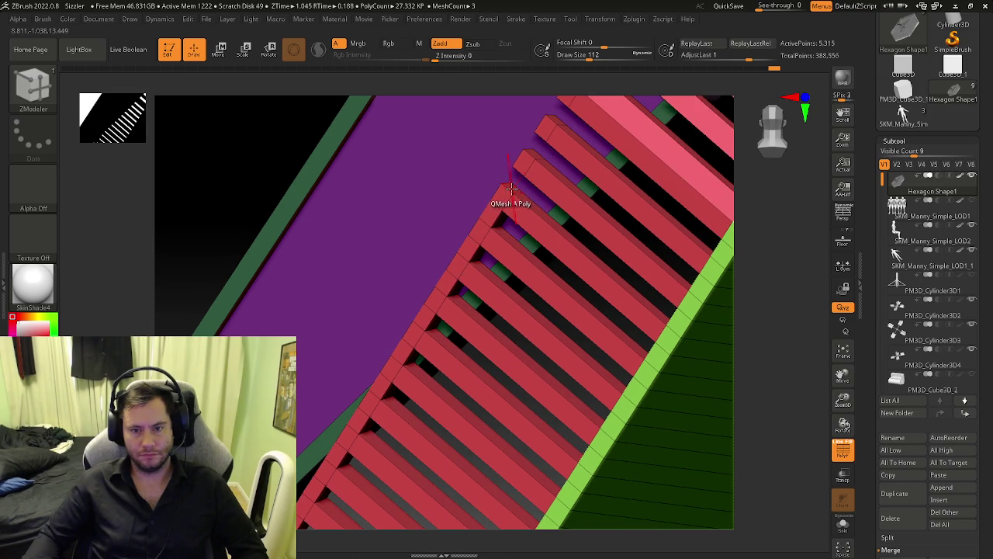
drag(511, 189, 529, 171)
key(ctrl+z)
right_drag(543, 150, 455, 248)
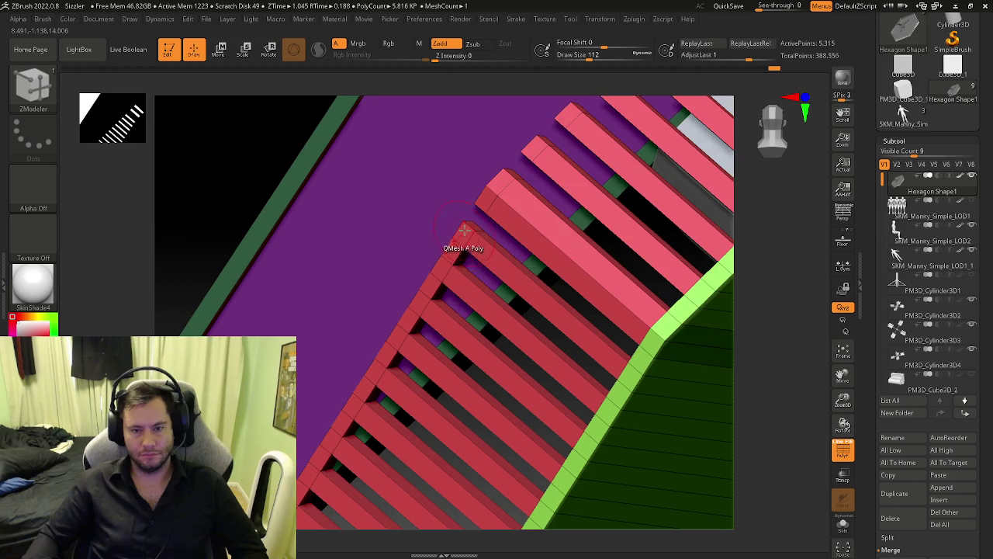
mouse_move(513, 175)
right_down()
mouse_move(499, 159)
mouse_move(468, 259)
right_up()
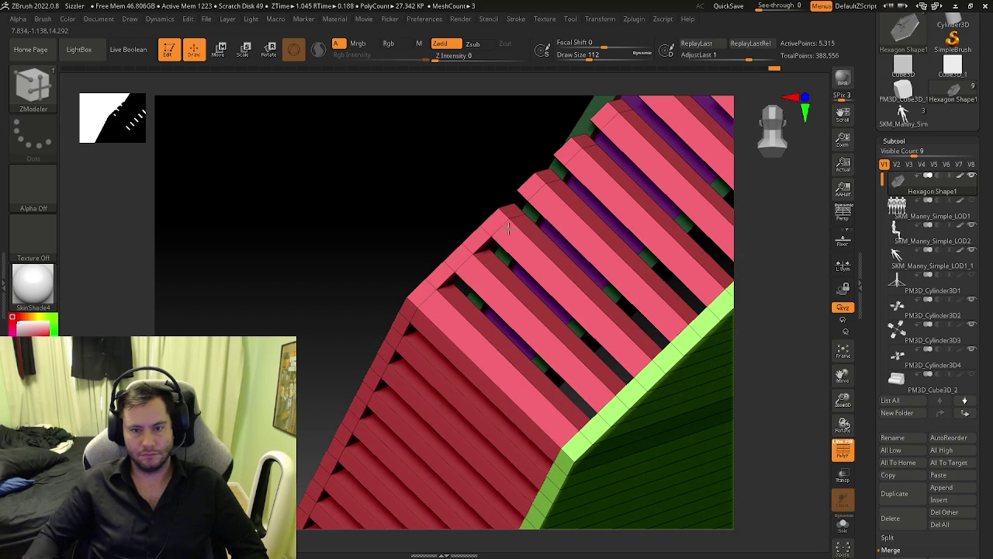
right_drag(557, 170, 476, 288)
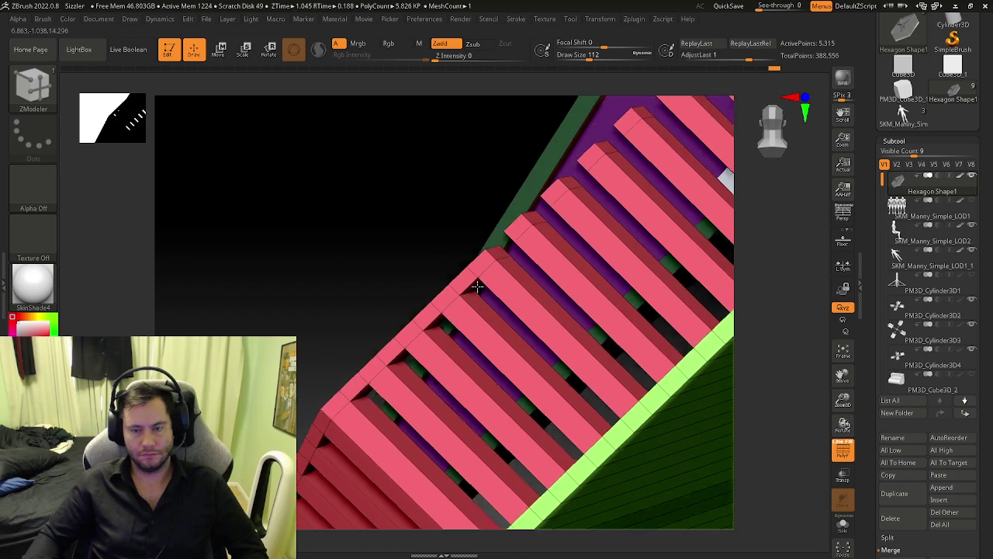
key(ctrl+z)
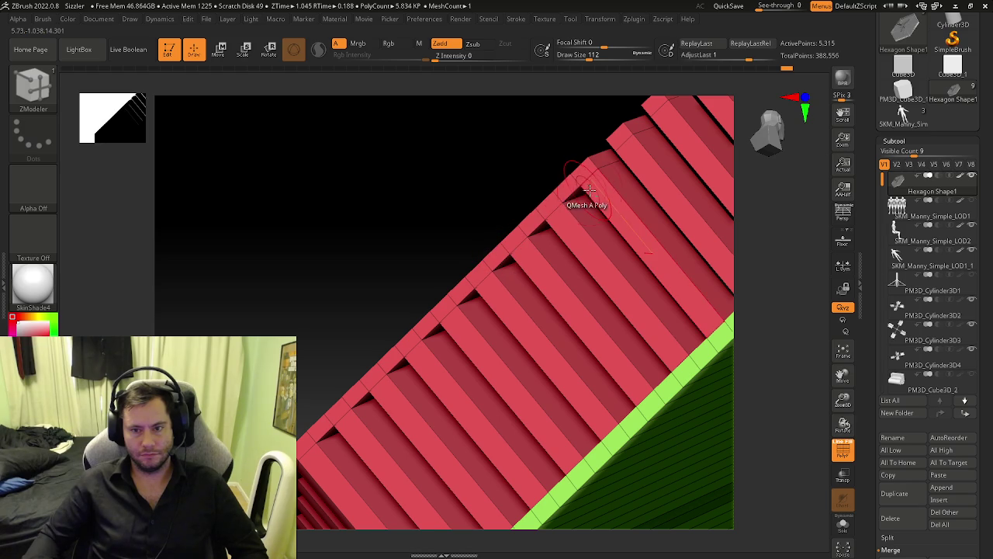
Step: Extrude more plank faces into blocks along the upper edge
drag(590, 189, 503, 298)
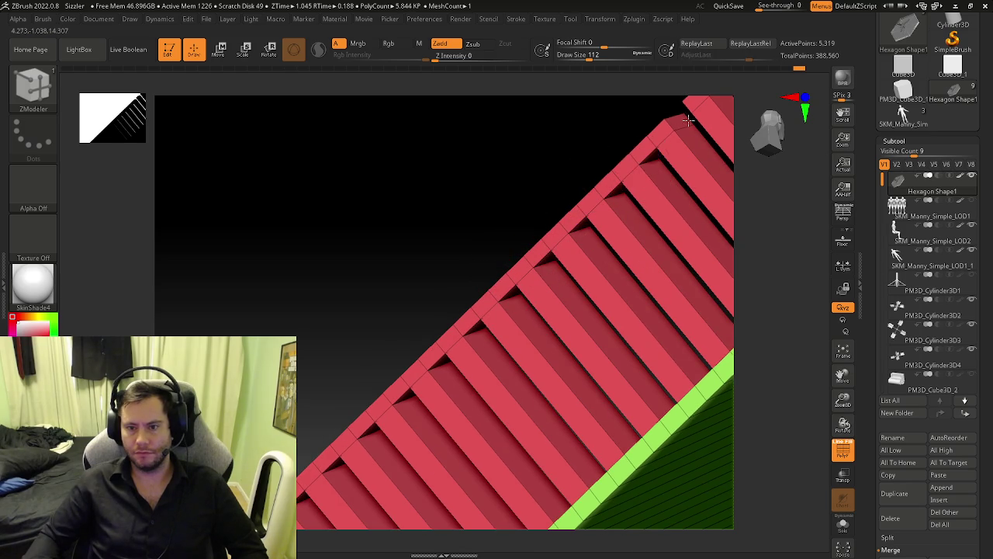
drag(689, 120, 546, 264)
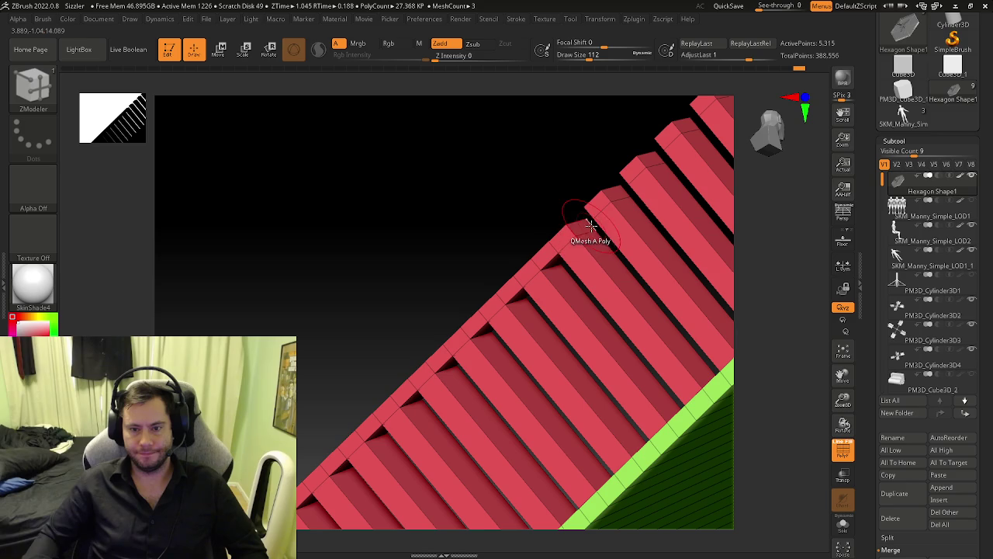
drag(643, 166, 551, 254)
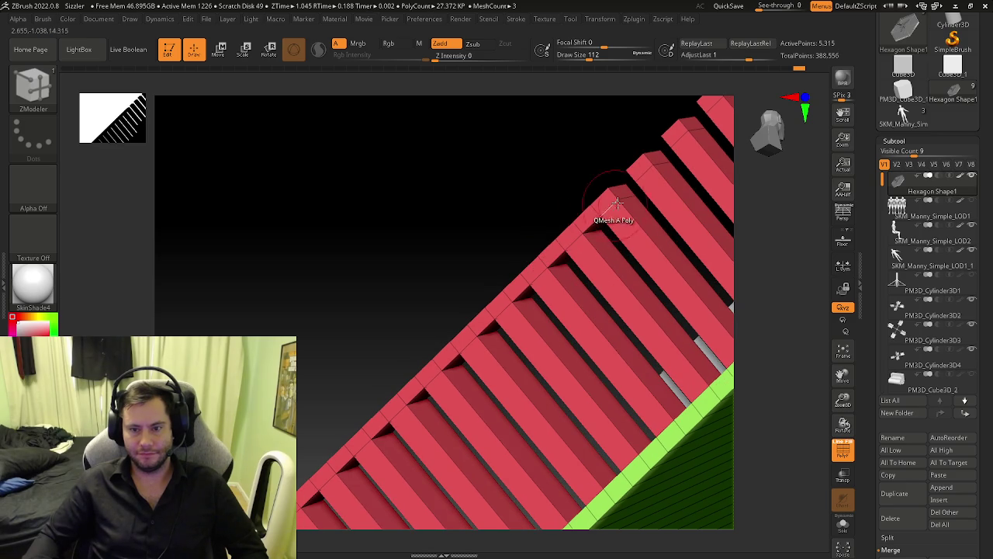
drag(616, 201, 527, 290)
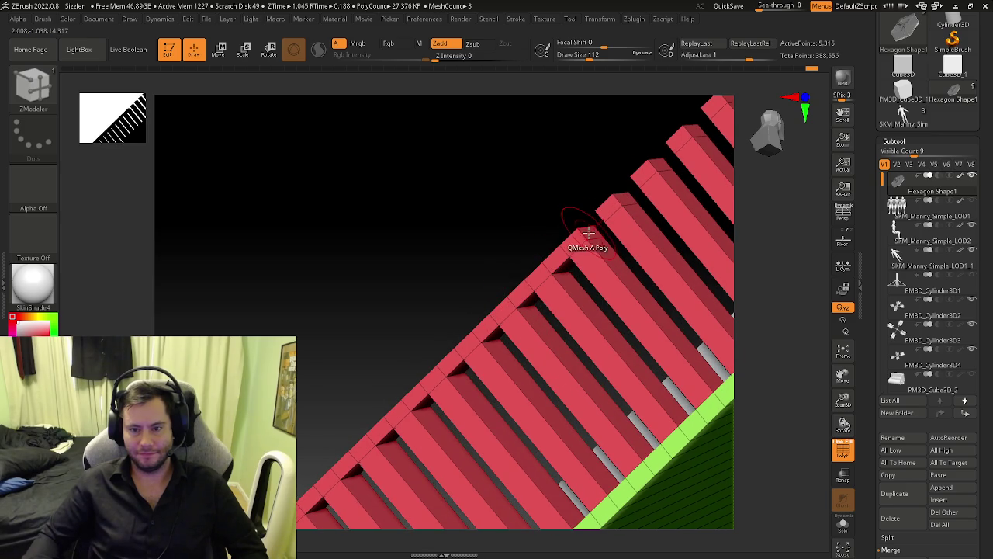
drag(558, 225, 524, 271)
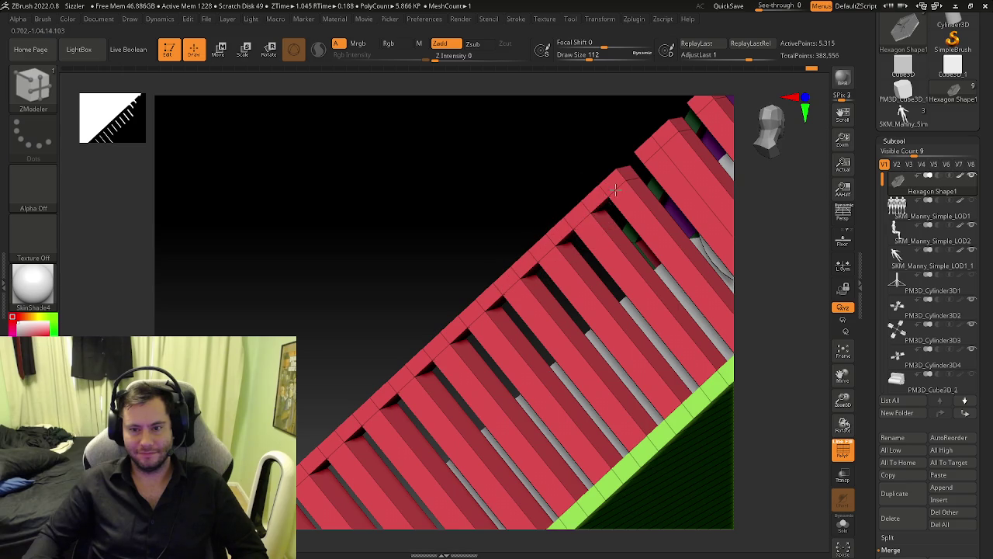
drag(616, 189, 519, 268)
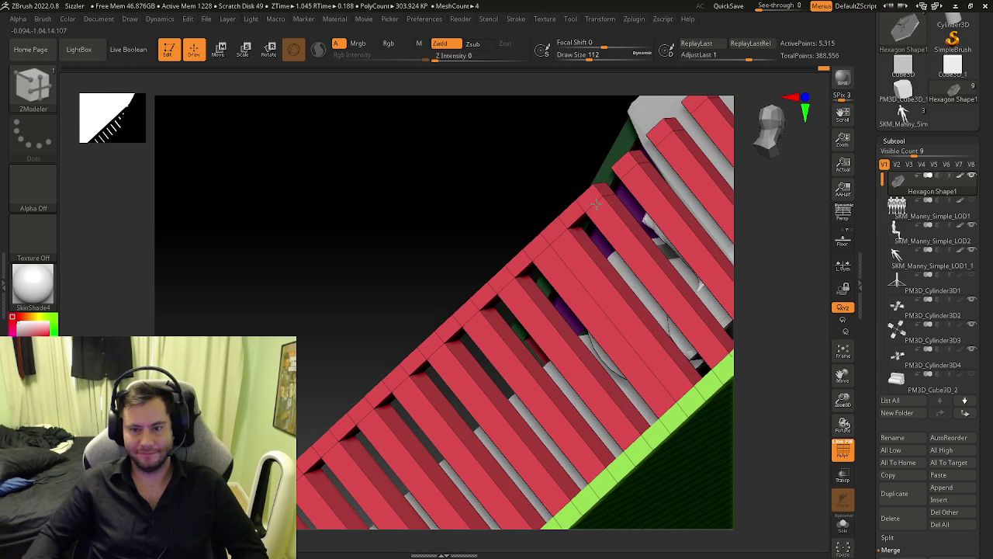
drag(627, 169, 514, 305)
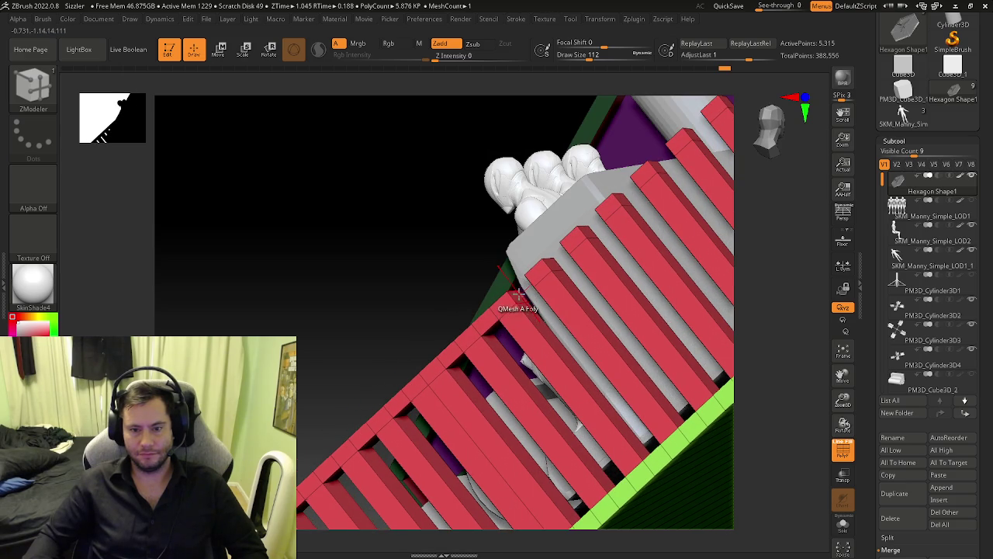
Step: Extend the last railing plank ends along the edge beside the cylinder
mouse_move(583, 235)
mouse_down()
mouse_move(623, 200)
mouse_move(504, 305)
mouse_up()
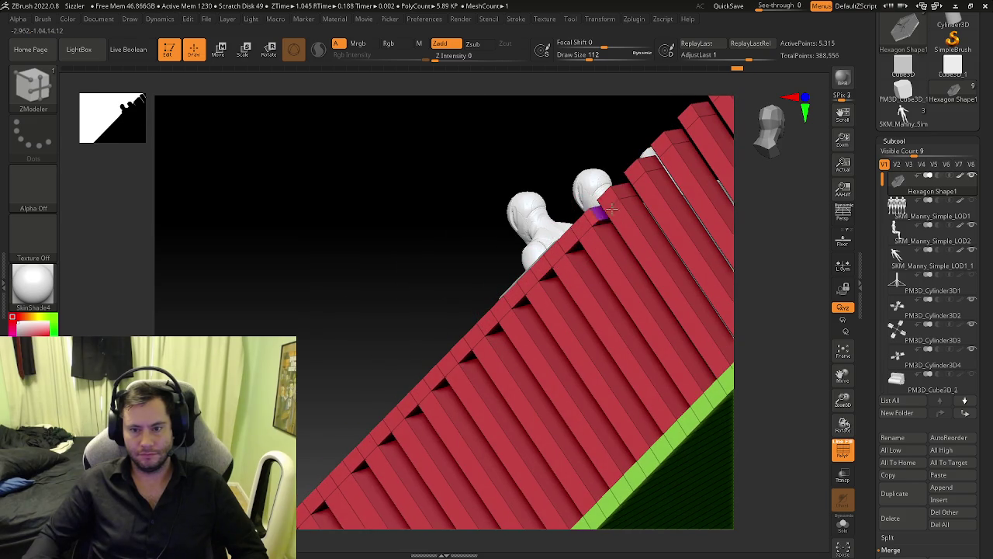
drag(598, 215, 487, 310)
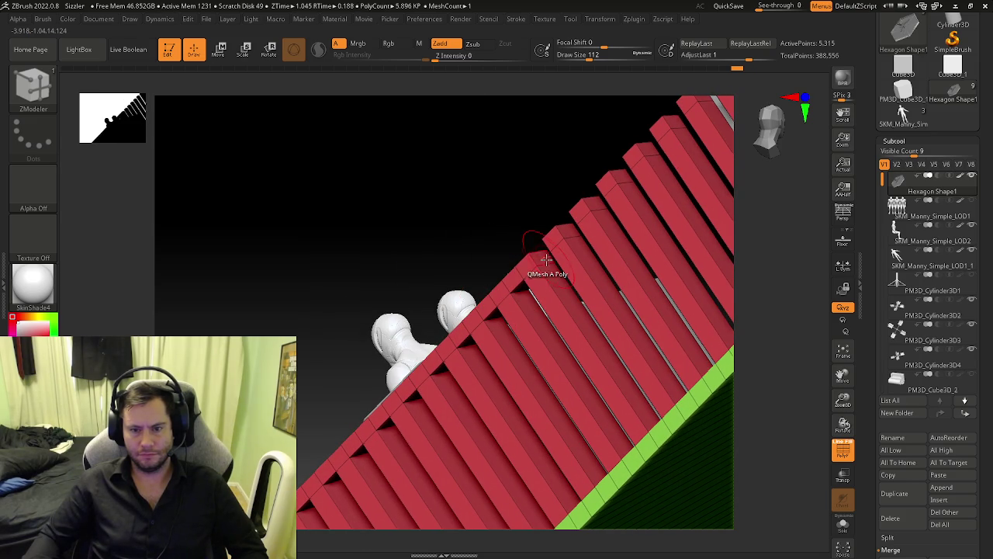
drag(546, 259, 567, 238)
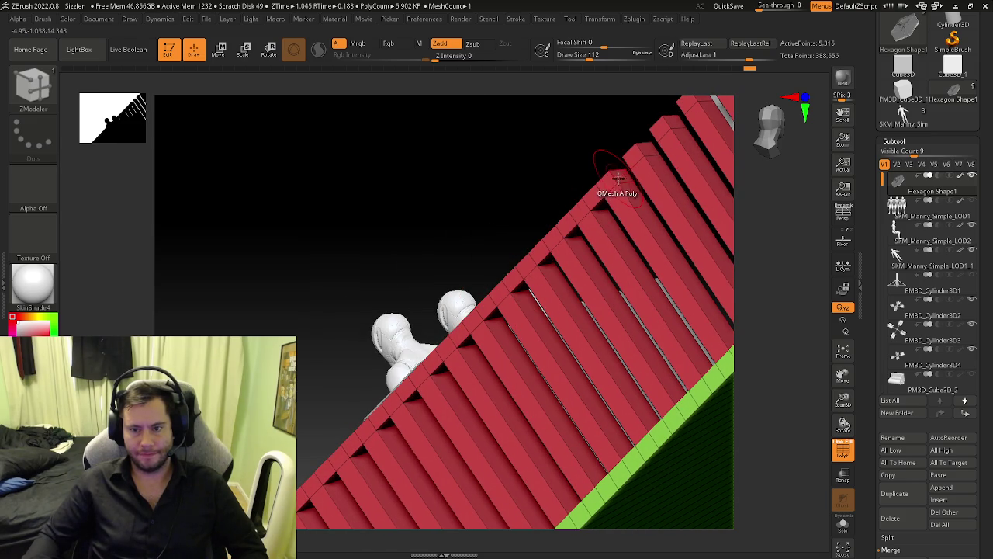
drag(617, 179, 534, 281)
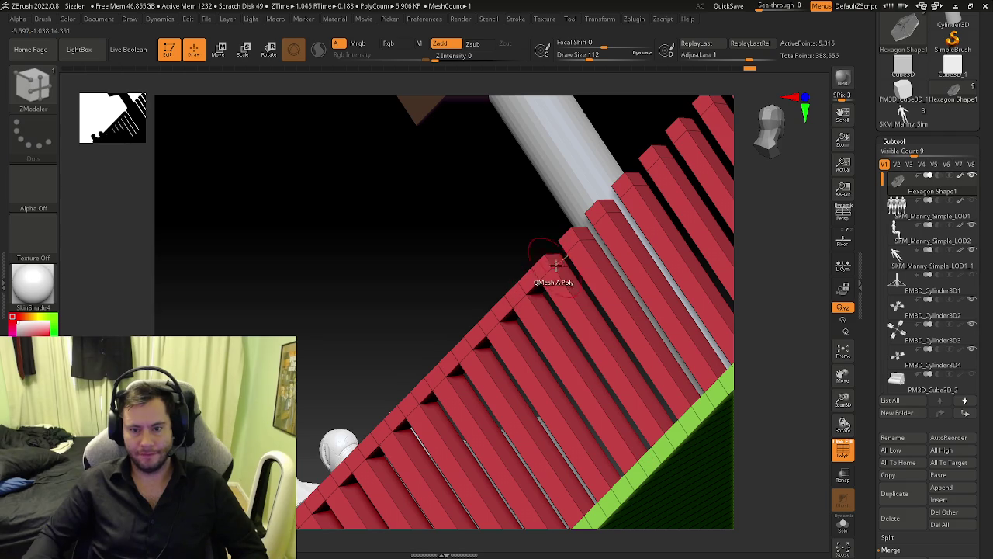
click(585, 232)
click(613, 204)
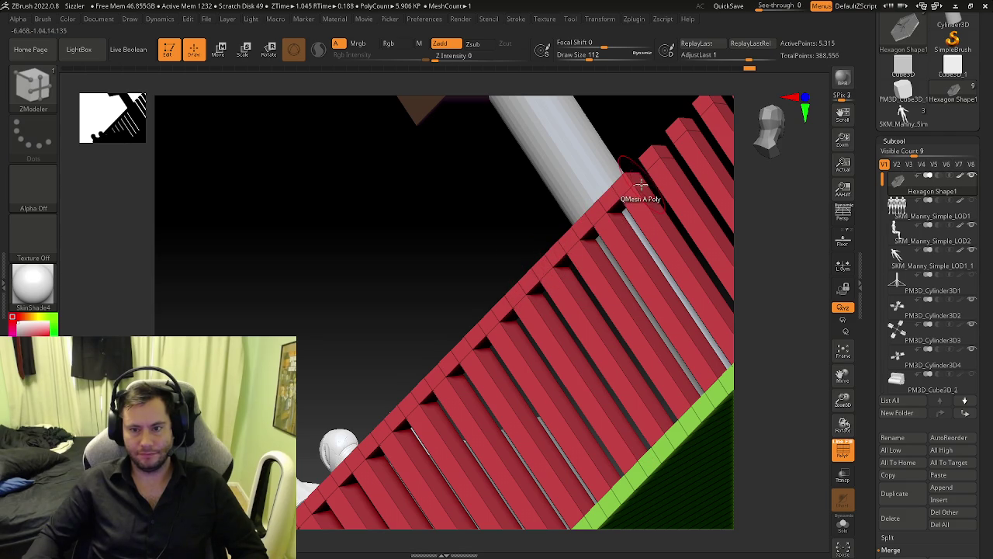
click(639, 179)
drag(590, 233, 381, 388)
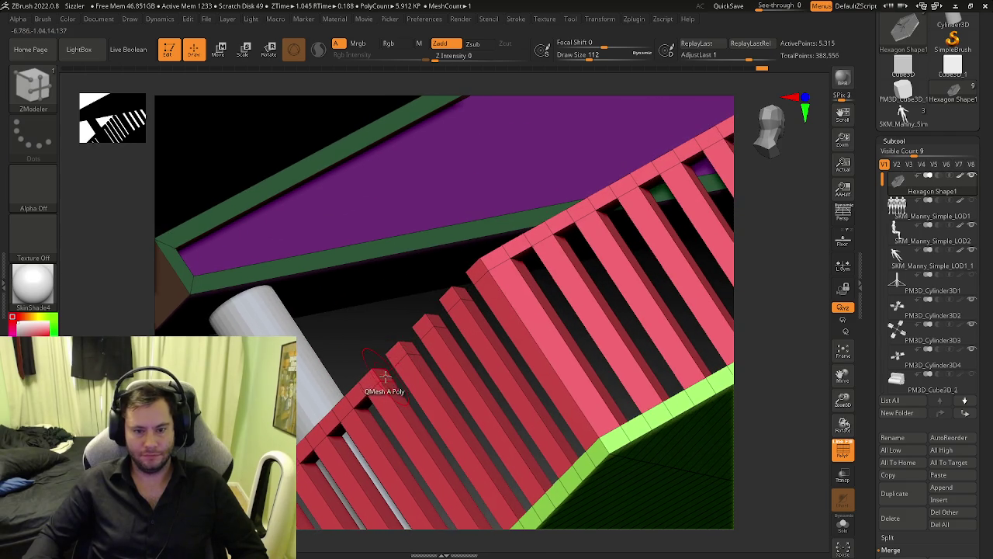
Step: Extrude the final corner plank, set the action to PolyGroup Flat Island, and unhide all parts
click(464, 294)
mouse_move(475, 277)
mouse_down()
mouse_move(558, 315)
mouse_move(534, 412)
mouse_move(540, 432)
mouse_move(528, 346)
mouse_up()
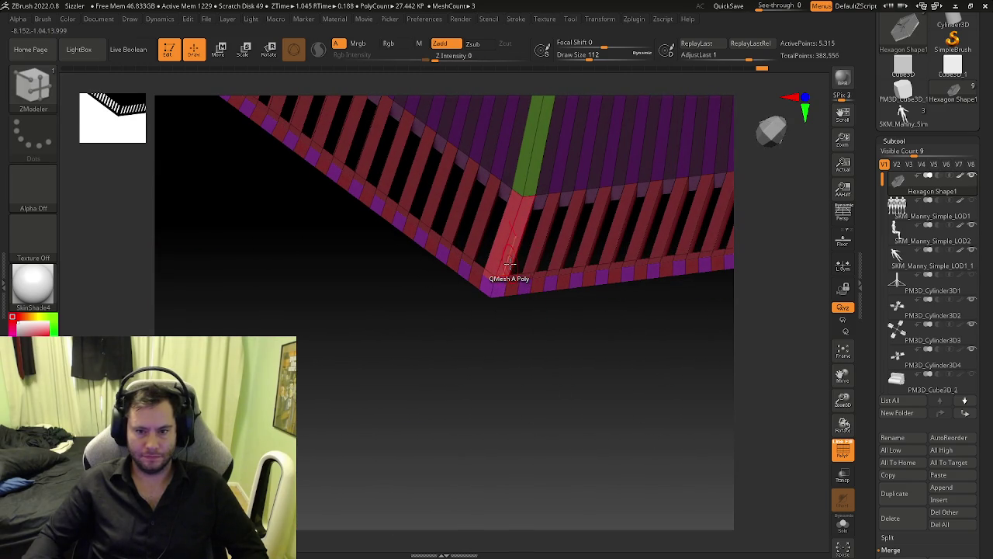
key(space)
click(469, 208)
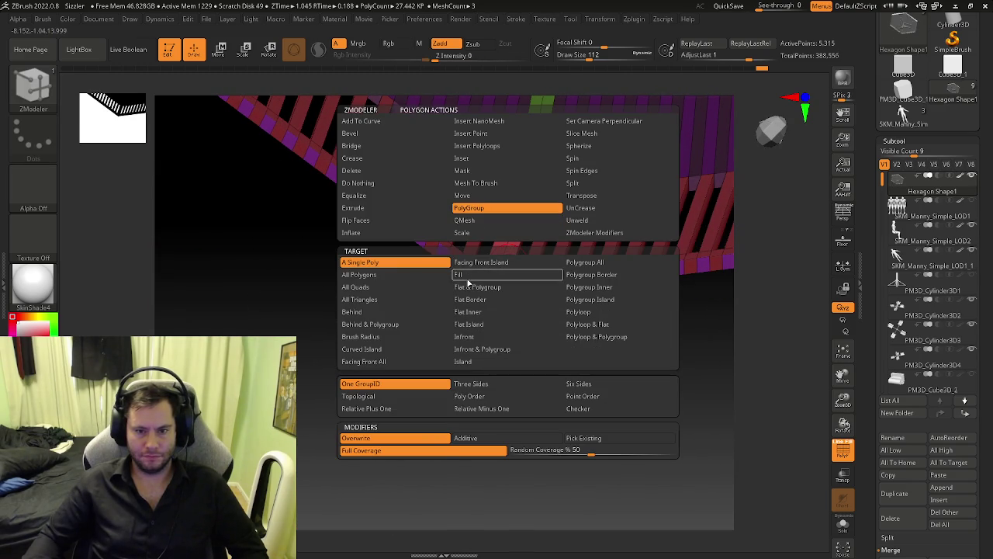
click(492, 326)
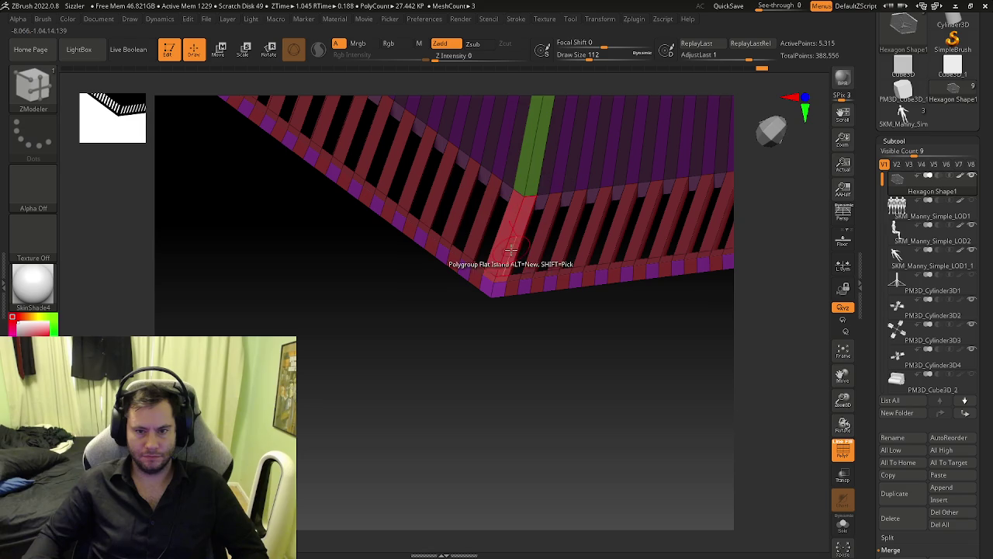
drag(538, 277, 543, 271)
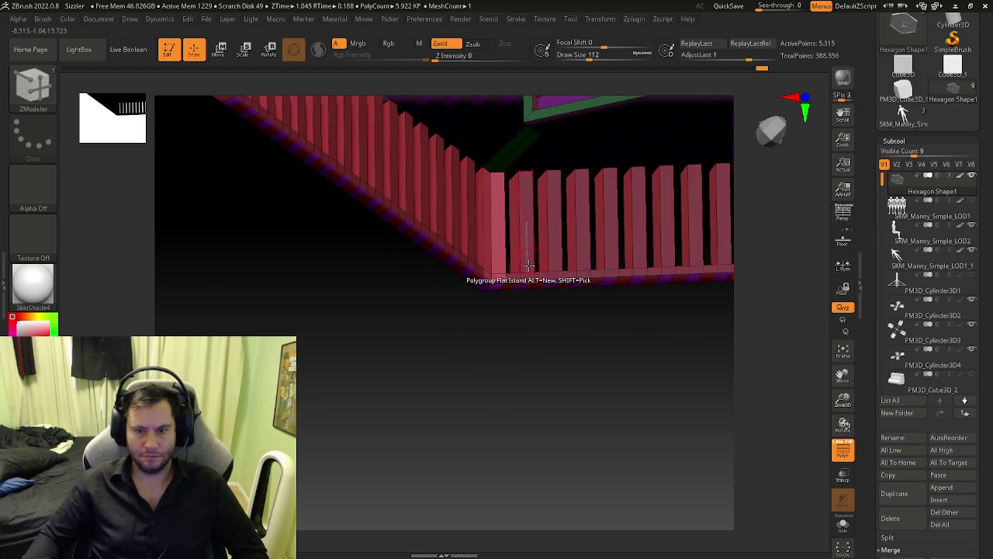
ctrl+shift+click(488, 302)
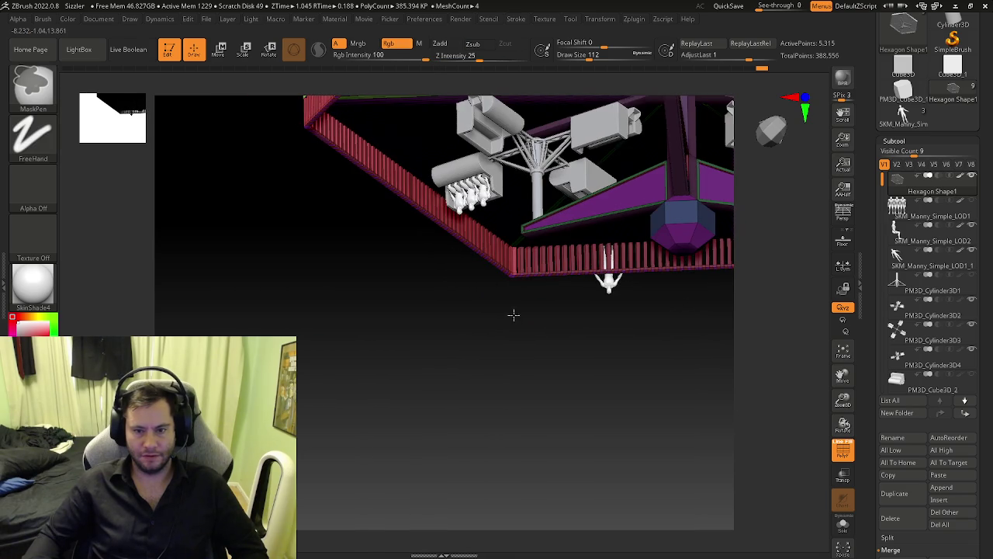
Step: Isolate the platform mesh, regroup the front planks, then show the other parts again
mouse_move(512, 314)
alt+mouse_down()
mouse_move(587, 381)
mouse_move(545, 272)
mouse_move(532, 284)
mouse_move(313, 257)
mouse_move(439, 250)
alt+mouse_up()
ctrl+shift+click(532, 284)
click(490, 264)
ctrl+shift+click(312, 257)
mouse_move(439, 250)
mouse_down()
mouse_move(461, 296)
mouse_move(403, 277)
mouse_move(483, 354)
mouse_move(477, 264)
mouse_move(417, 262)
mouse_move(397, 401)
mouse_move(481, 365)
mouse_move(544, 383)
mouse_move(484, 291)
mouse_move(458, 408)
mouse_move(435, 341)
mouse_move(425, 344)
mouse_up()
Step: Regroup the lower deck strips and right-face edge strips in orange, then reselect ZModeler (BZM)
key(ctrl)
mouse_move(431, 379)
mouse_down()
mouse_move(275, 248)
mouse_move(454, 353)
mouse_move(466, 466)
mouse_move(485, 452)
mouse_up()
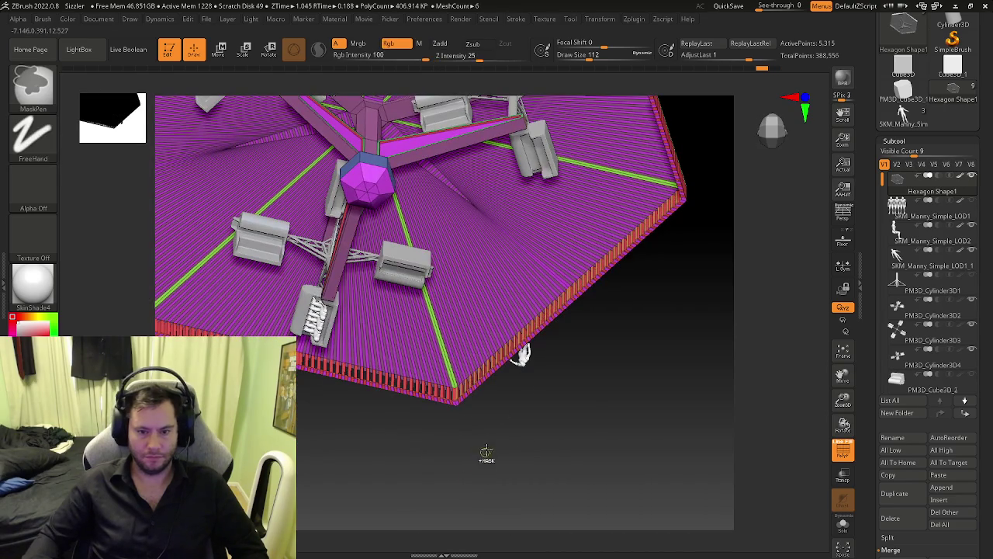
drag(505, 420, 519, 303)
mouse_move(525, 422)
mouse_down()
mouse_move(525, 349)
mouse_move(497, 428)
mouse_up()
mouse_move(497, 428)
ctrl+right_down()
mouse_move(533, 471)
mouse_move(543, 466)
mouse_move(548, 488)
ctrl+right_up()
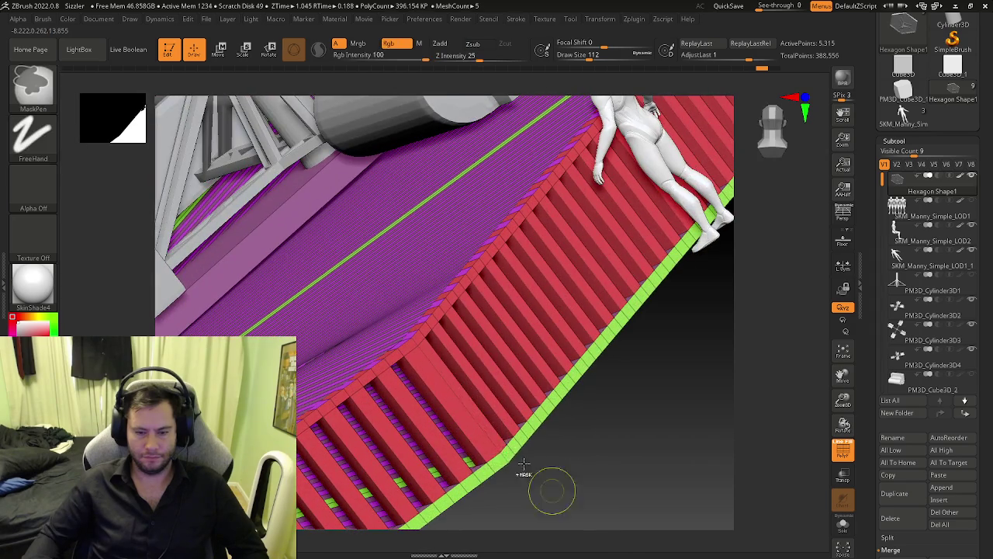
alt+click(485, 454)
mouse_move(485, 453)
right_down()
mouse_move(482, 439)
mouse_move(523, 412)
mouse_move(492, 394)
mouse_move(665, 271)
mouse_move(654, 432)
mouse_move(644, 371)
mouse_move(434, 391)
mouse_move(633, 354)
mouse_move(388, 310)
mouse_move(388, 357)
mouse_move(262, 292)
mouse_move(533, 396)
mouse_move(458, 430)
mouse_move(435, 373)
mouse_move(434, 466)
mouse_move(261, 166)
mouse_move(295, 127)
mouse_move(419, 436)
mouse_move(432, 432)
right_up()
alt+click(643, 370)
key(b)
key(z)
key(m)
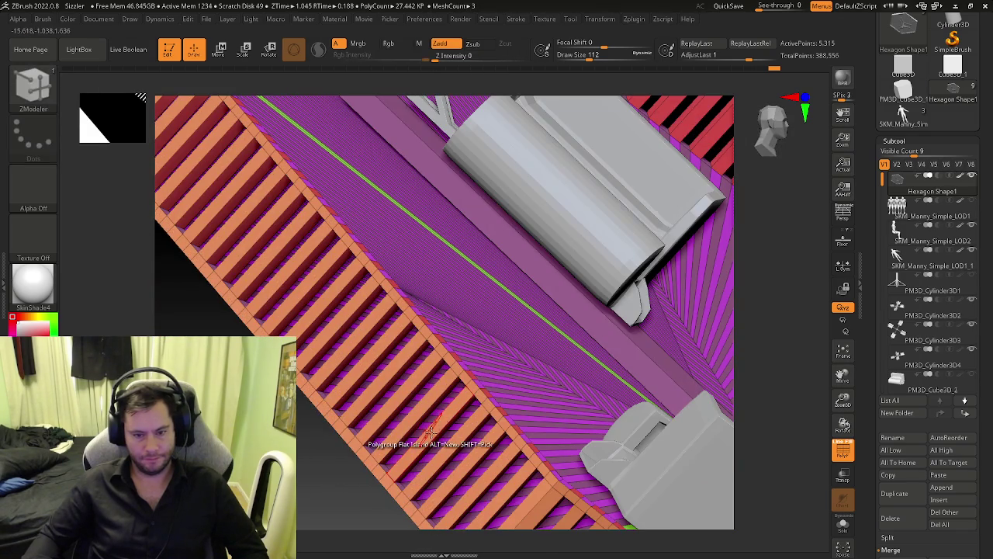
Step: Trial-extrude the side-face plank strips with Polygroup All, then undo it
key(space)
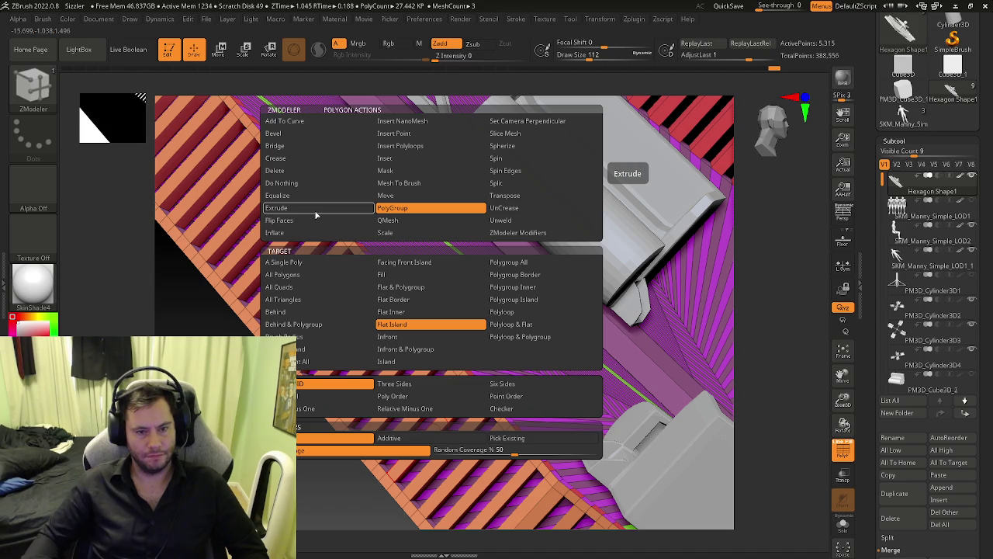
mouse_move(419, 430)
ctrl+right_down()
mouse_move(454, 454)
mouse_move(412, 419)
mouse_move(445, 442)
mouse_move(399, 362)
mouse_move(393, 409)
ctrl+right_up()
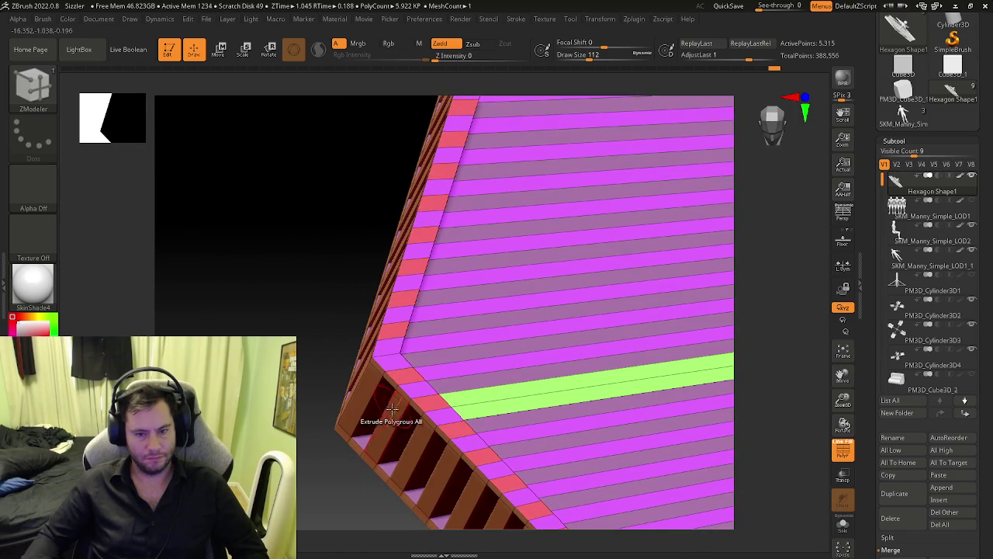
drag(393, 409, 411, 412)
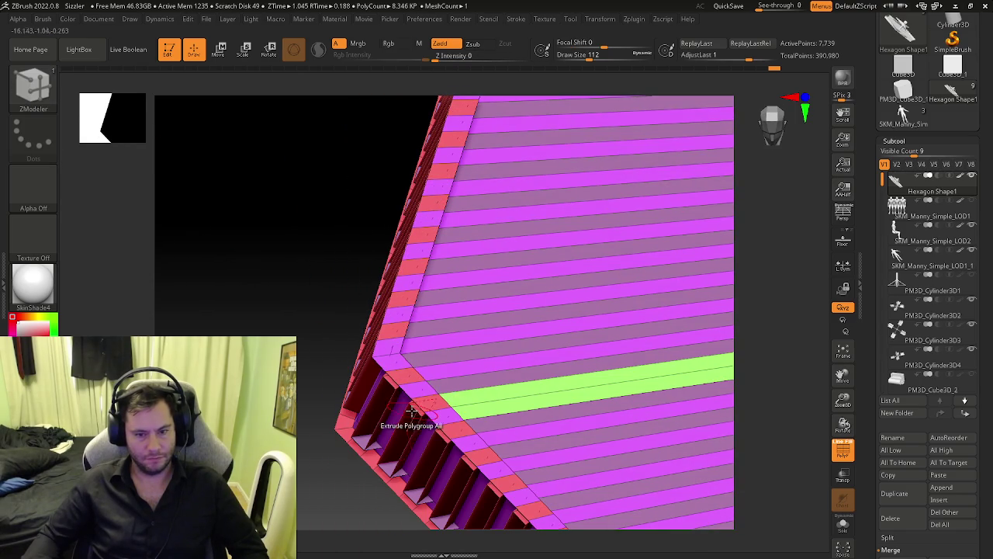
key(ctrl+z)
Step: Set the action to Transpose Polygroup All and mask everything except the railing group
key(space)
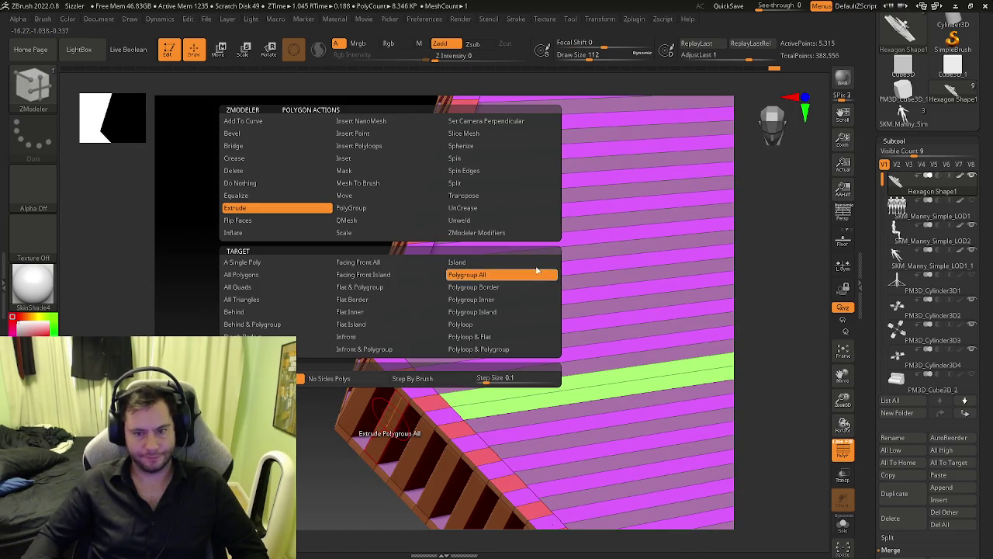
click(490, 286)
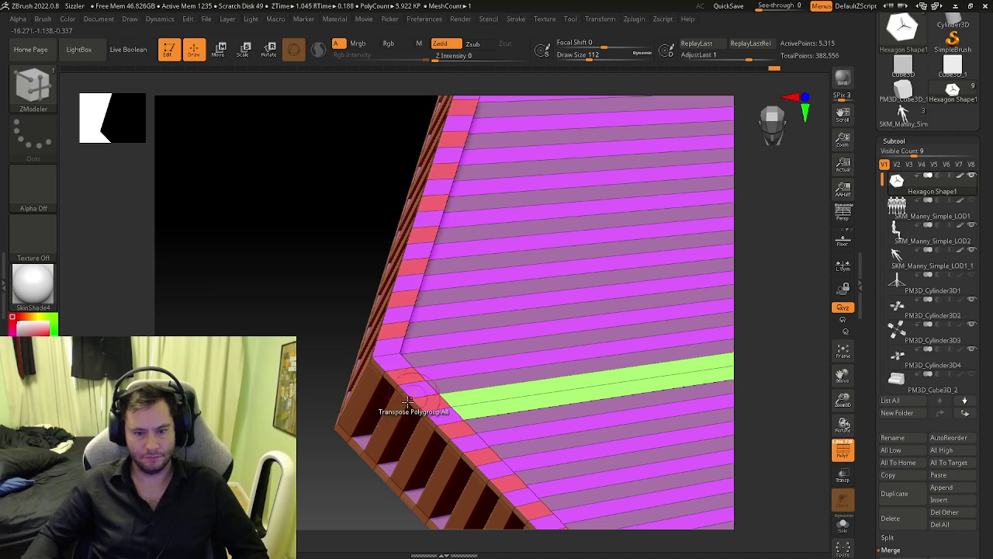
click(399, 439)
Step: Recentre the Transpose gizmo on the hexagon mesh, then rotate and shift it slightly vertically
key(f)
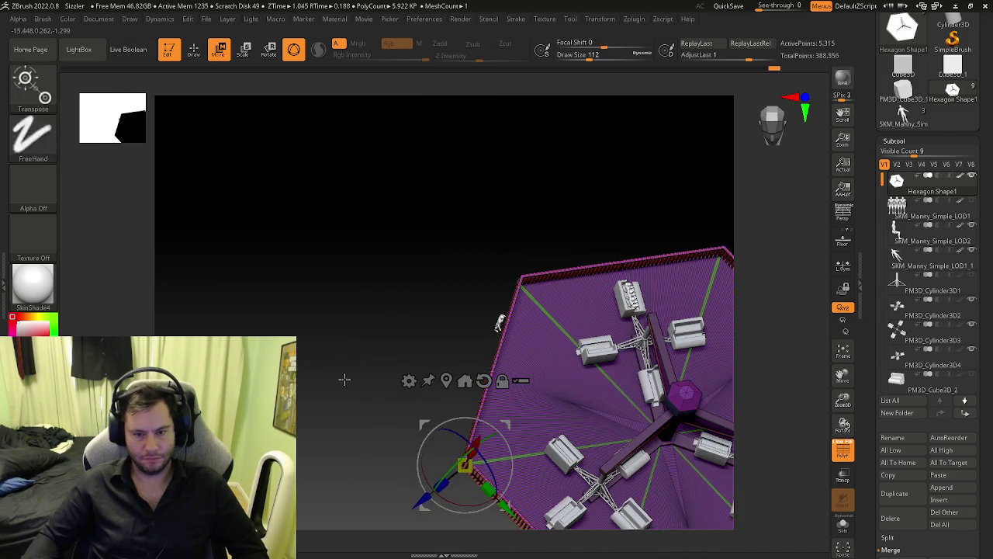
drag(344, 379, 423, 318)
click(335, 271)
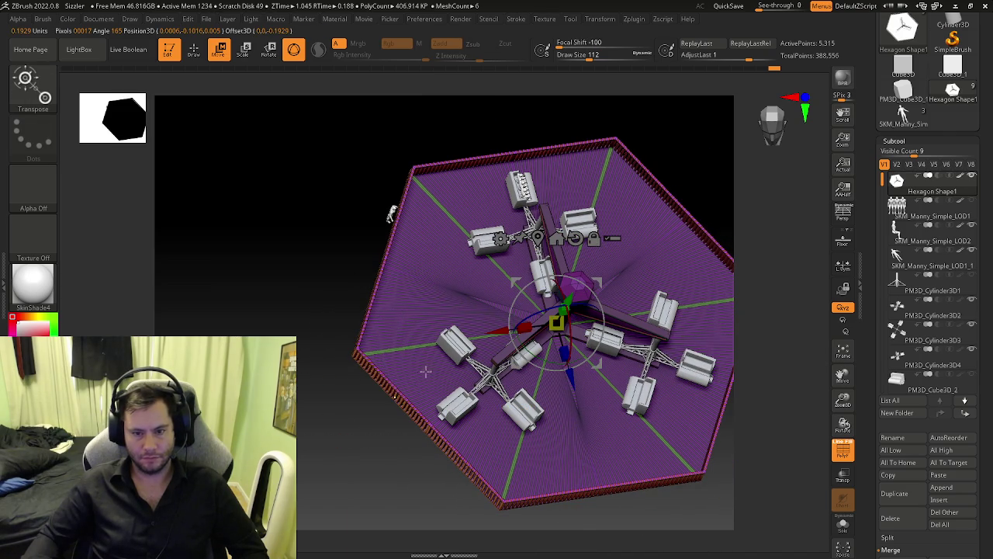
ctrl+right_drag(425, 372, 592, 320)
drag(761, 215, 765, 216)
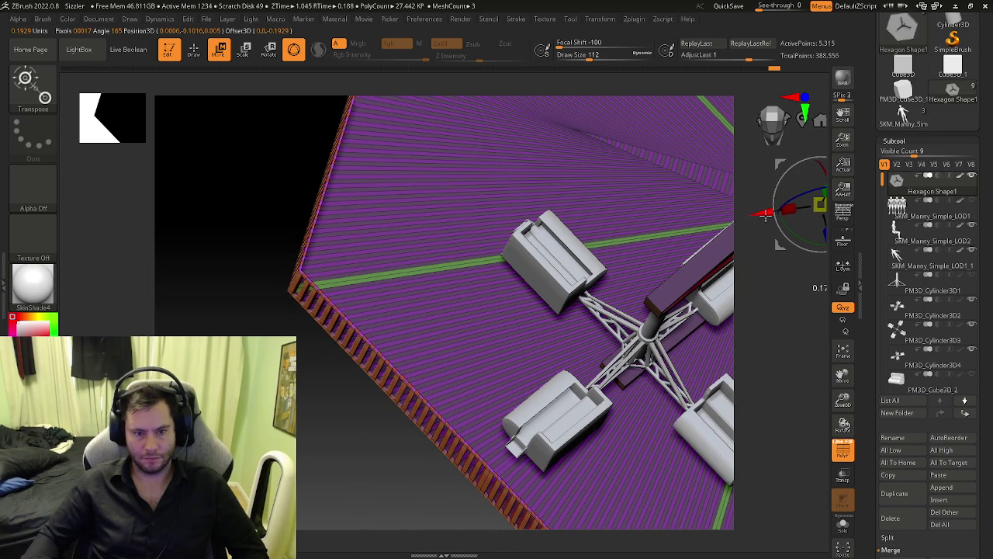
right_drag(683, 258, 629, 290)
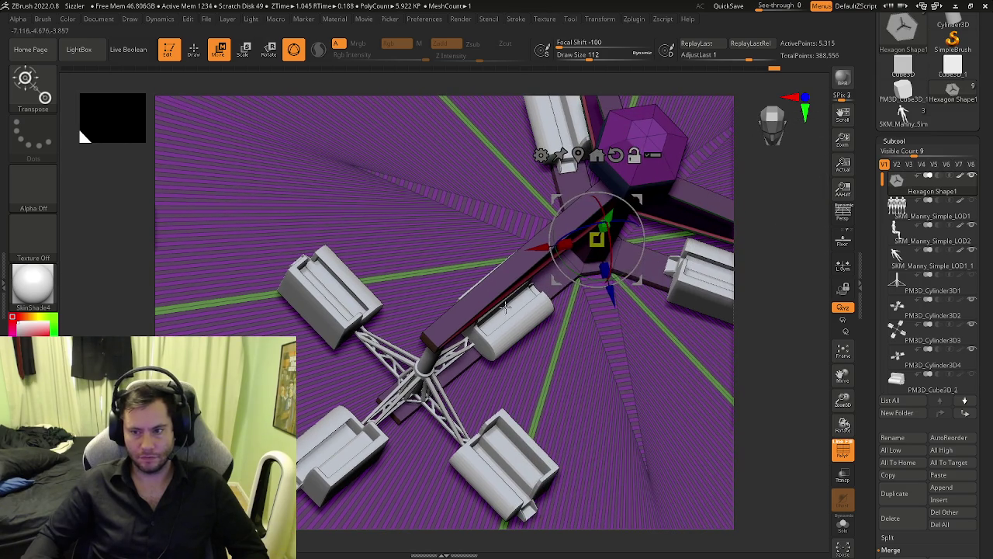
drag(613, 299, 613, 291)
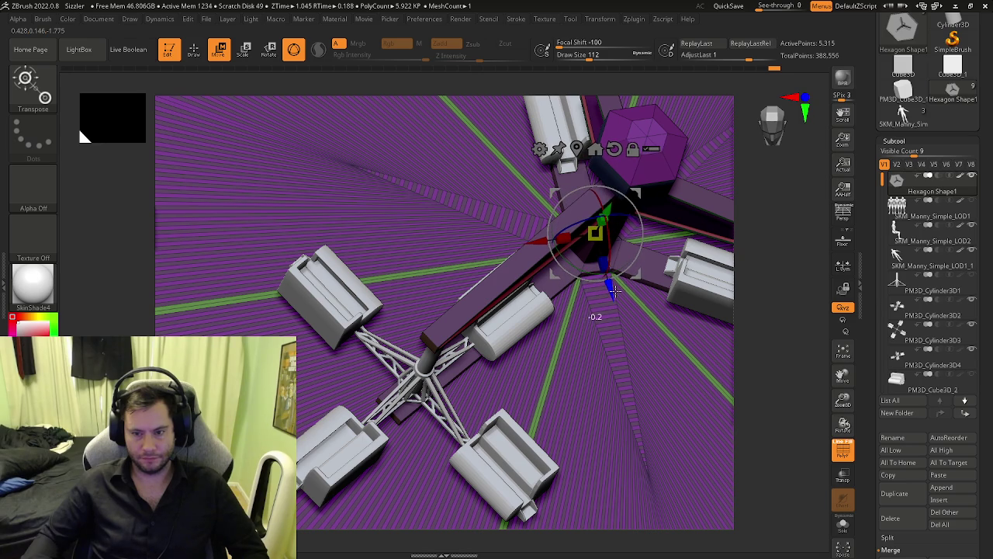
Step: Clear the railing mask and nudge the hexagon mesh along the blue and X axes
key(f)
mouse_move(599, 343)
right_down()
mouse_move(543, 372)
mouse_move(436, 468)
mouse_move(473, 511)
right_up()
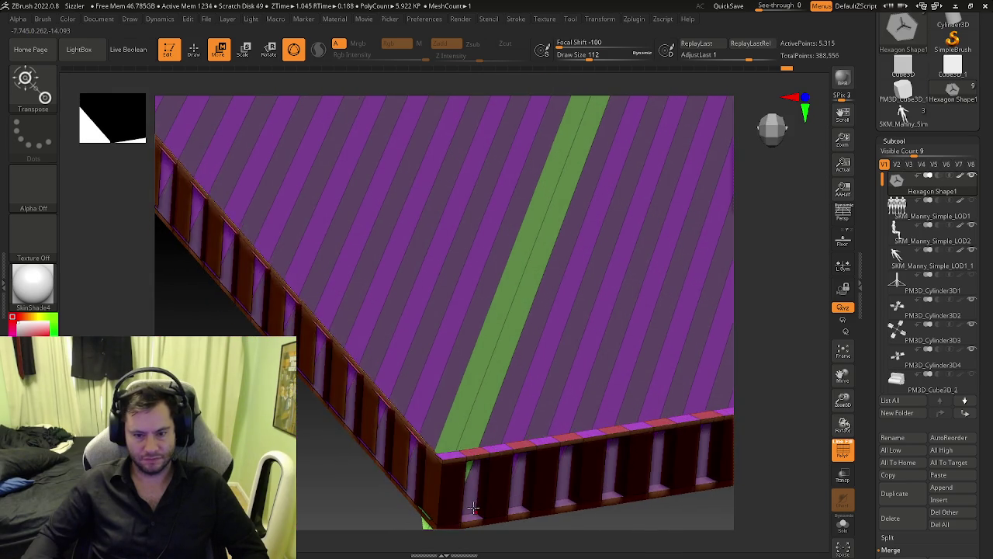
key(ctrl+shift+a)
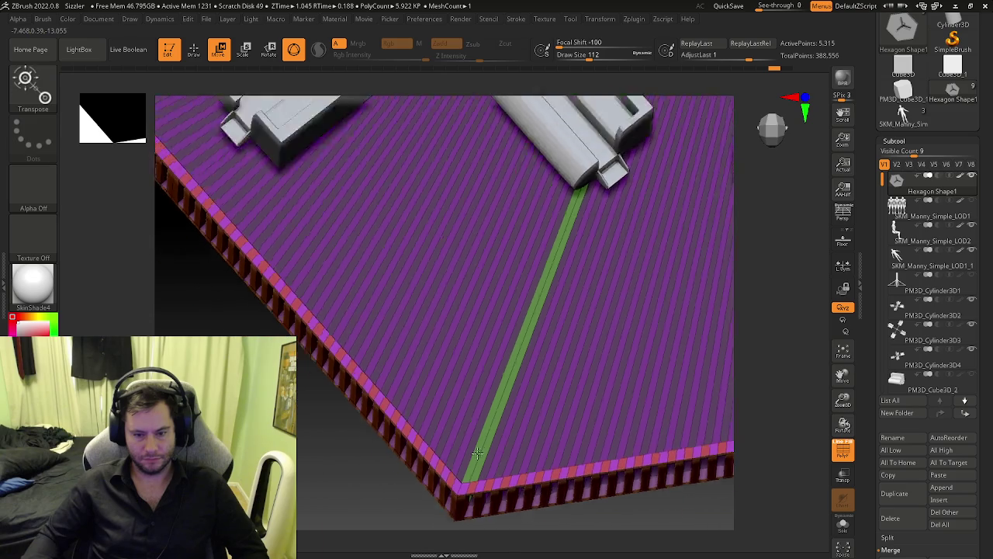
drag(446, 512, 636, 261)
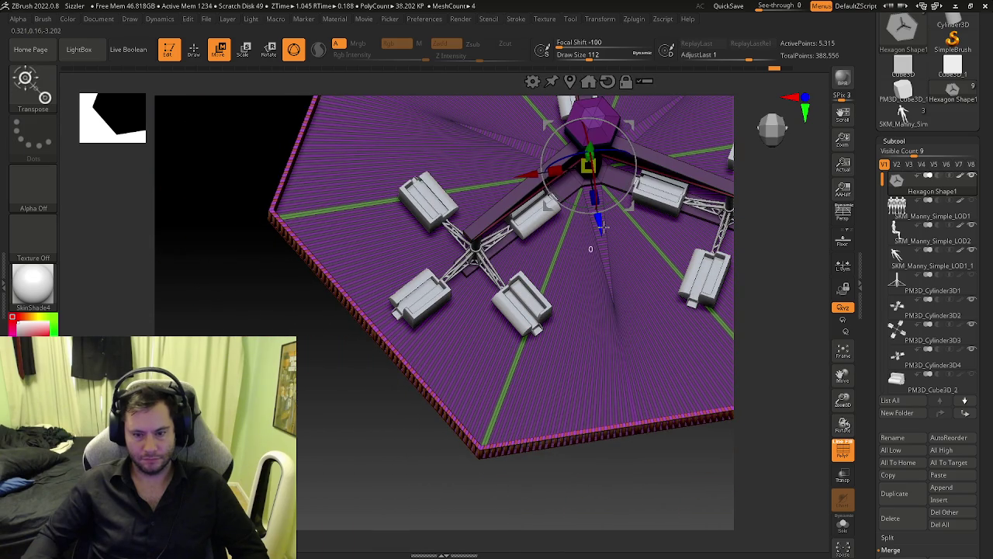
mouse_move(602, 225)
mouse_down()
mouse_move(594, 218)
mouse_move(603, 225)
mouse_up()
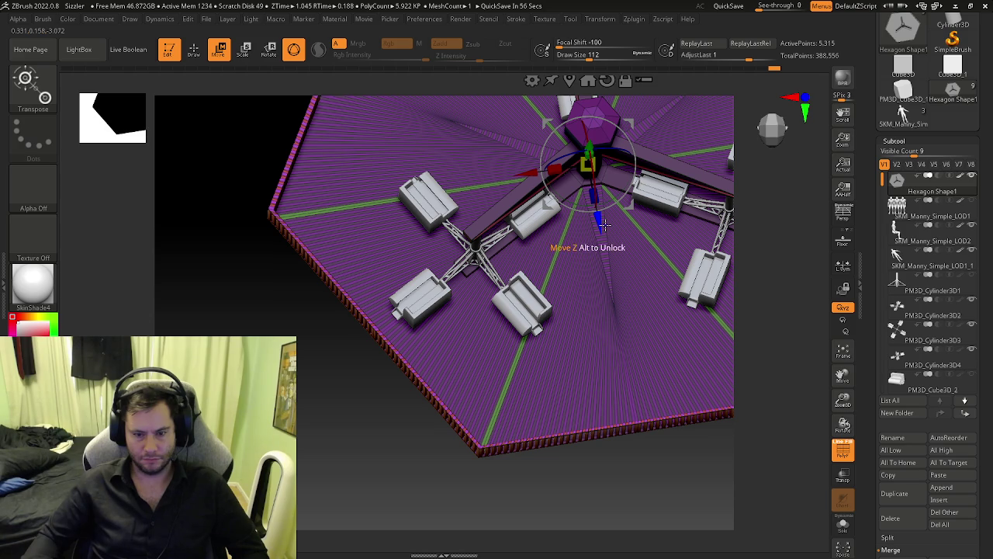
drag(534, 171, 535, 171)
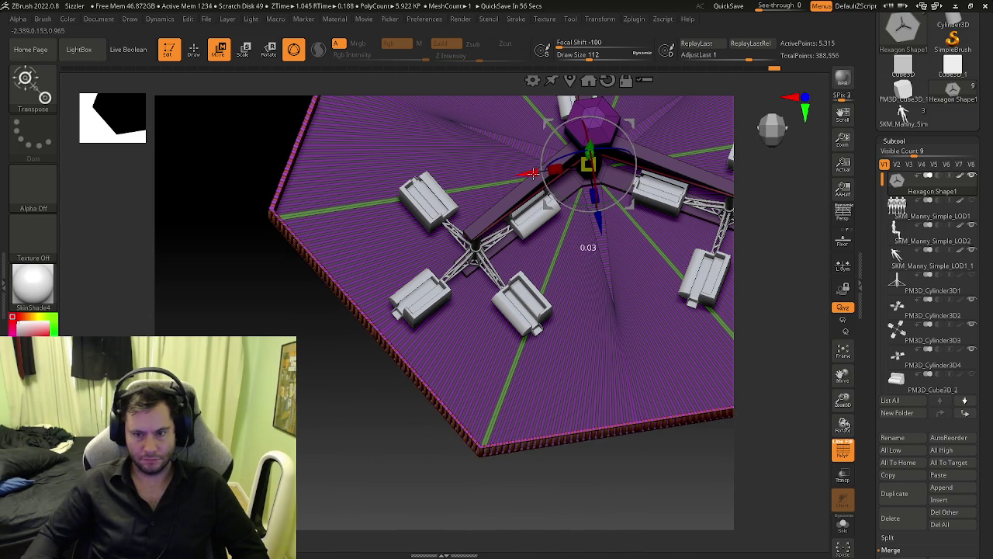
drag(534, 171, 533, 171)
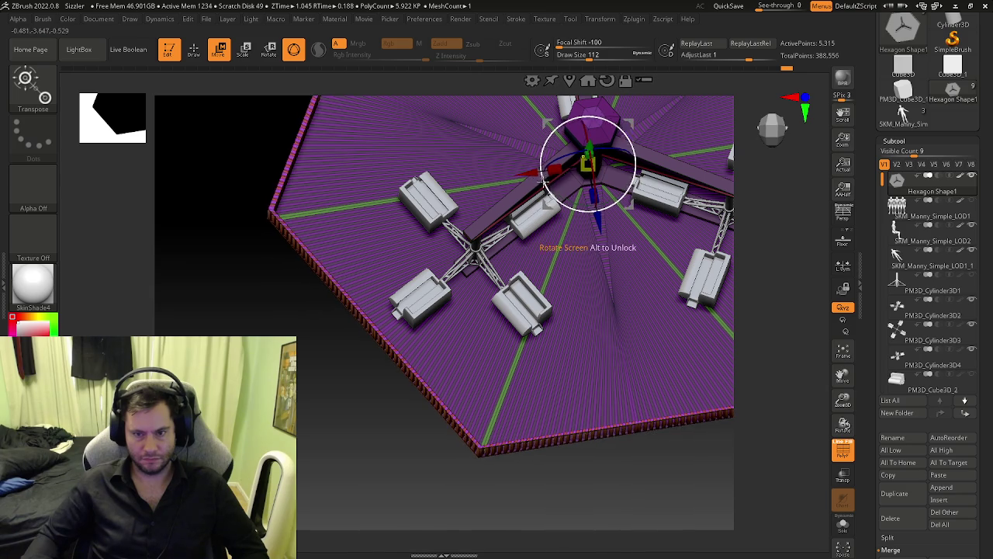
mouse_move(534, 171)
ctrl+right_down()
mouse_move(411, 404)
mouse_move(443, 346)
ctrl+right_up()
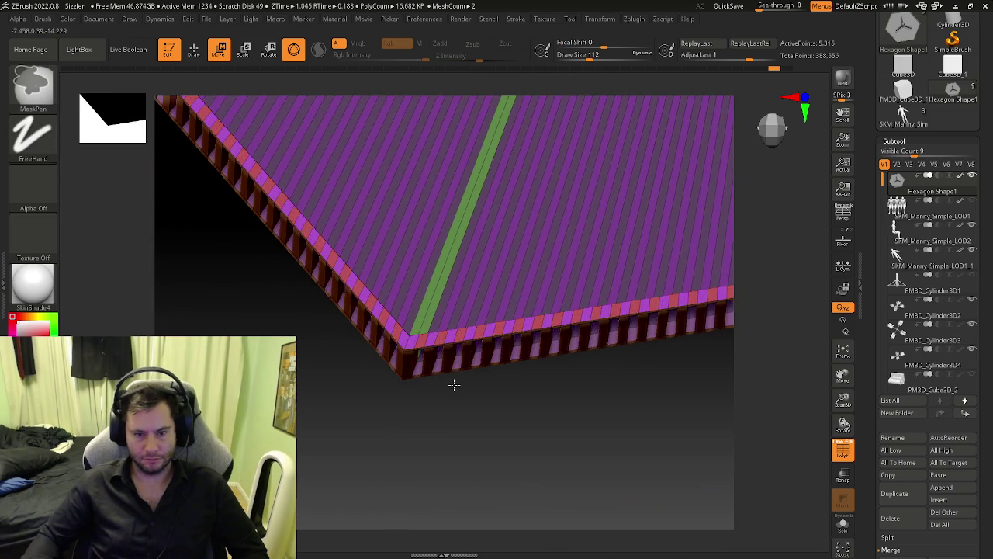
Step: Switch off Polyframe with Shift+F and orbit the whole grey platform and slatted railing
key(w)
mouse_move(454, 384)
right_down()
mouse_move(455, 340)
mouse_move(479, 393)
mouse_move(464, 380)
mouse_move(456, 308)
mouse_move(600, 325)
mouse_move(551, 372)
mouse_move(505, 379)
mouse_move(522, 382)
mouse_move(509, 364)
right_up()
key(shift+f)
key(q)
key(w)
key(f)
key(q)
key(w)
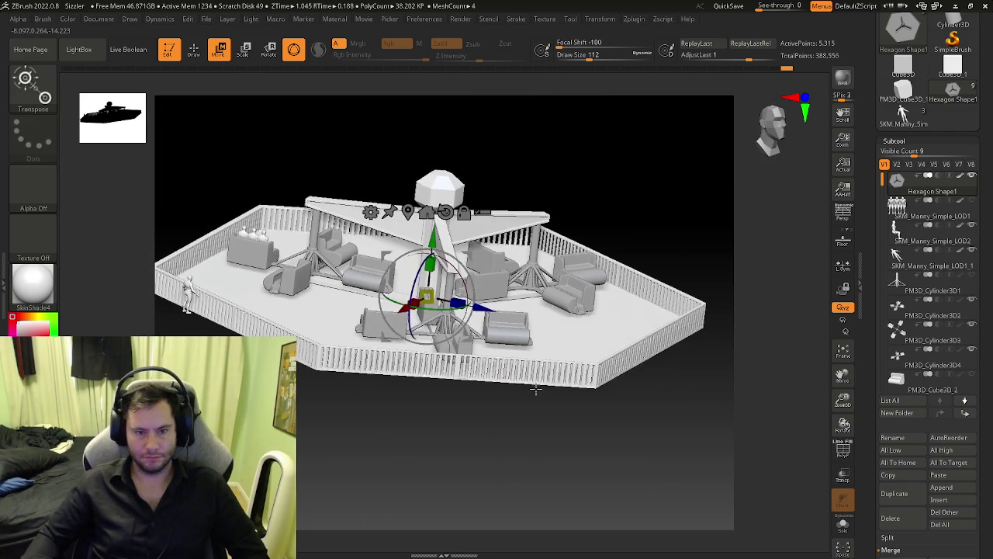
key(q)
mouse_move(466, 336)
right_down()
mouse_move(527, 382)
mouse_move(371, 329)
mouse_move(377, 266)
mouse_move(243, 219)
mouse_move(185, 243)
right_up()
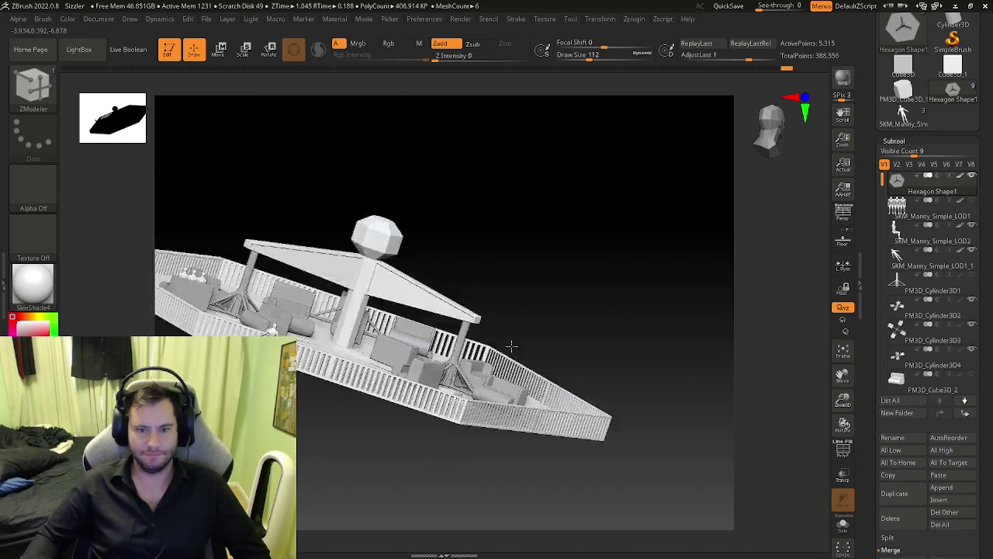